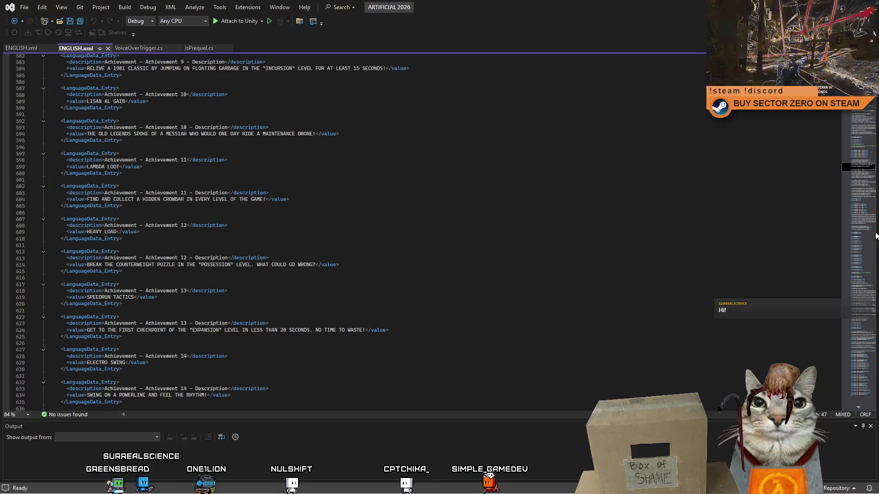
Flip between the two ENGLISH.xml tabs and scroll the second file from the top
left_click(858, 115)
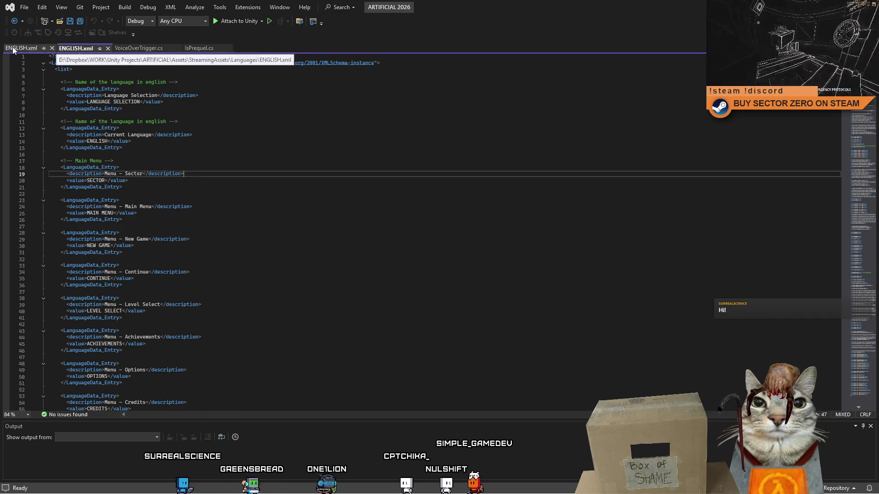
key("ctrl+Tab")
left_click(75, 47)
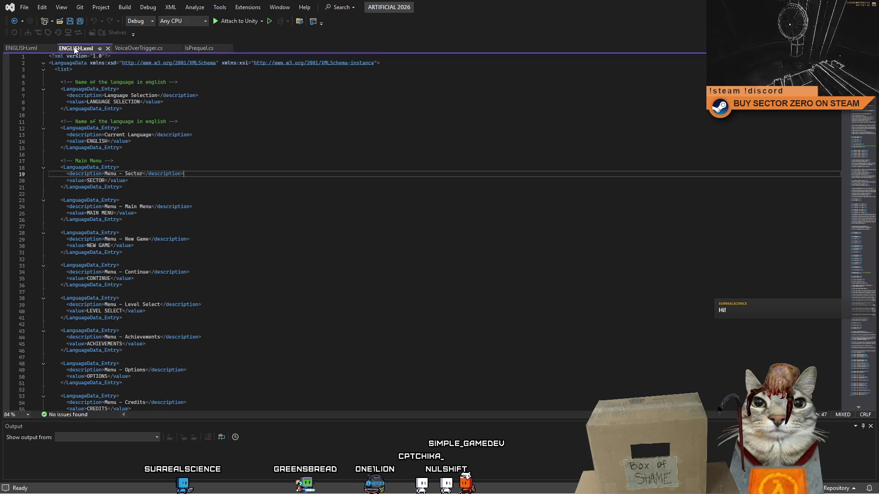
left_click(233, 136)
scroll(856, 133, "down", 20)
scroll(856, 133, "down", 20)
scroll(856, 160, "down", 20)
scroll(861, 146, "down", 20)
scroll(861, 147, "down", 20)
scroll(862, 157, "down", 20)
scroll(863, 167, "down", 20)
scroll(865, 186, "down", 20)
left_click_drag(864, 185, 867, 205)
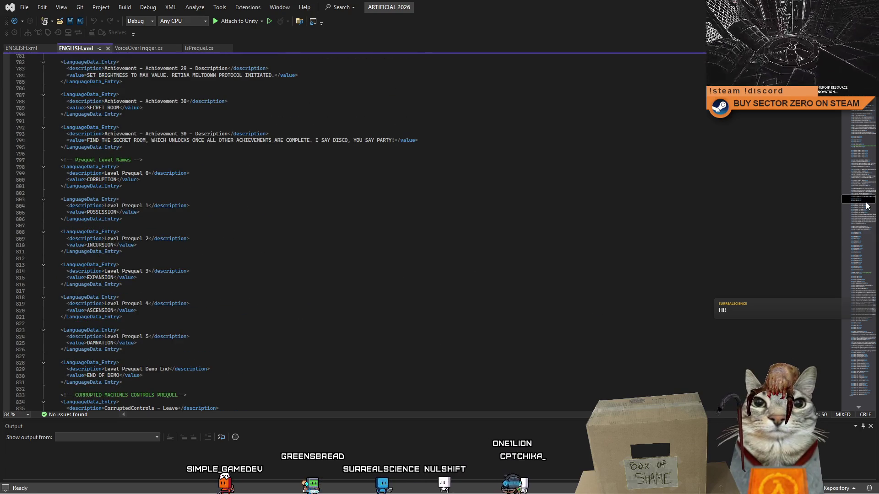
left_click(23, 49)
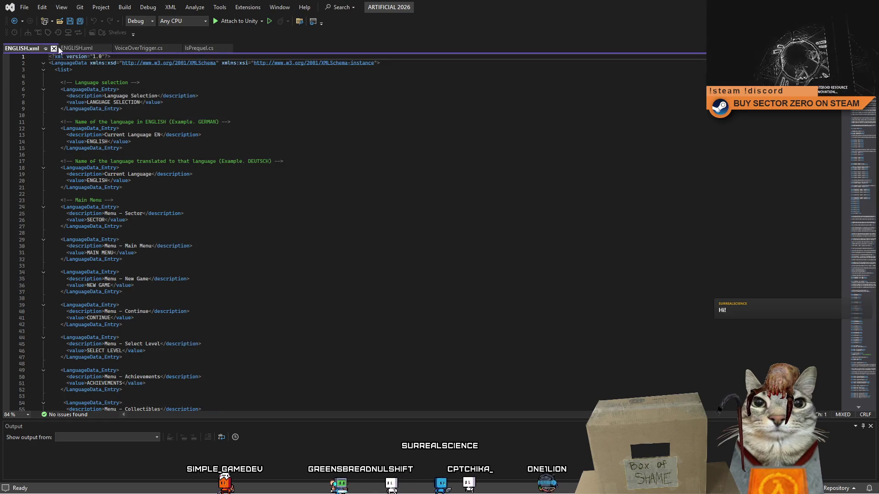
left_click(75, 48)
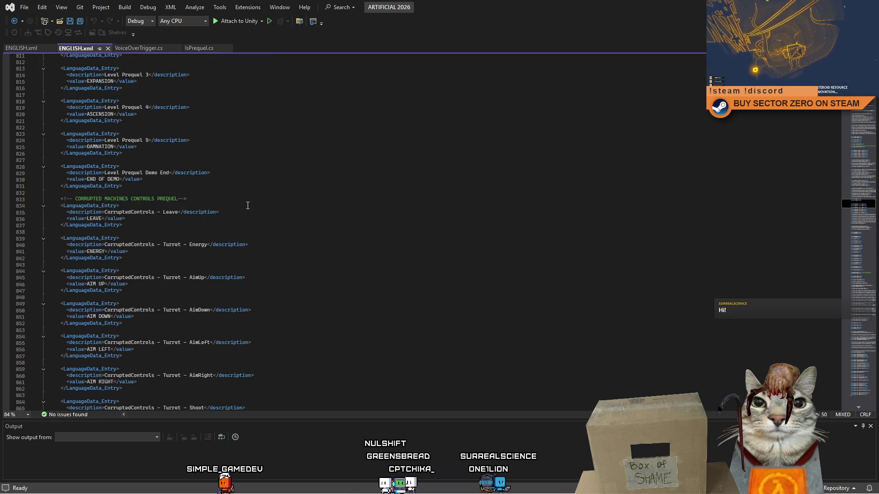
mouse_move(864, 207)
left_mouse_down()
mouse_move(874, 321)
mouse_move(867, 124)
left_mouse_up()
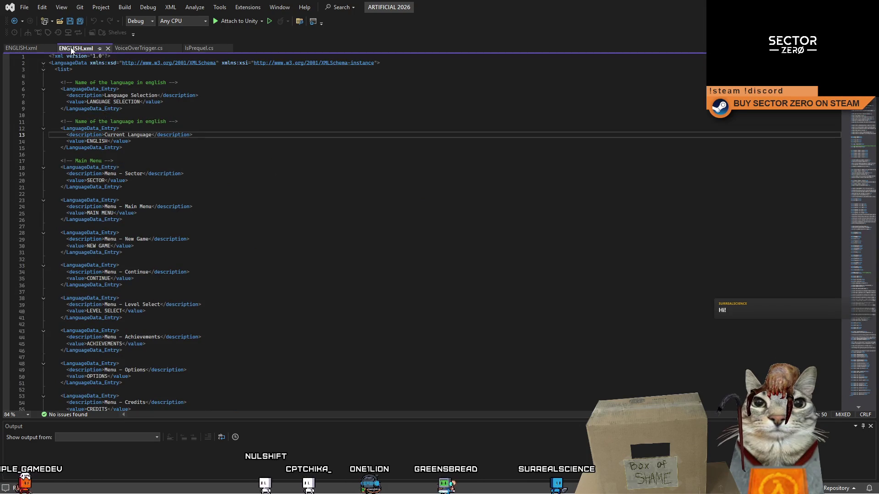
scroll(137, 117, "down", 2)
scroll(196, 176, "down", 4)
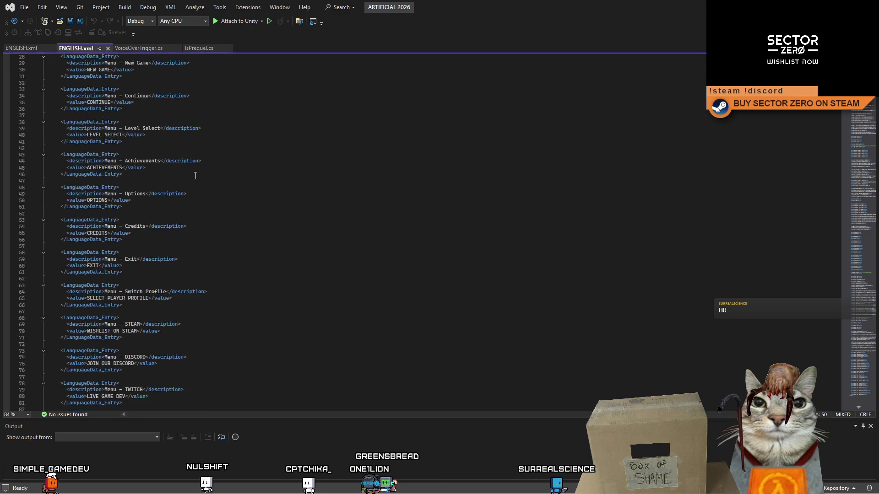
scroll(204, 175, "down", 4)
scroll(181, 185, "down", 4)
scroll(164, 192, "down", 6)
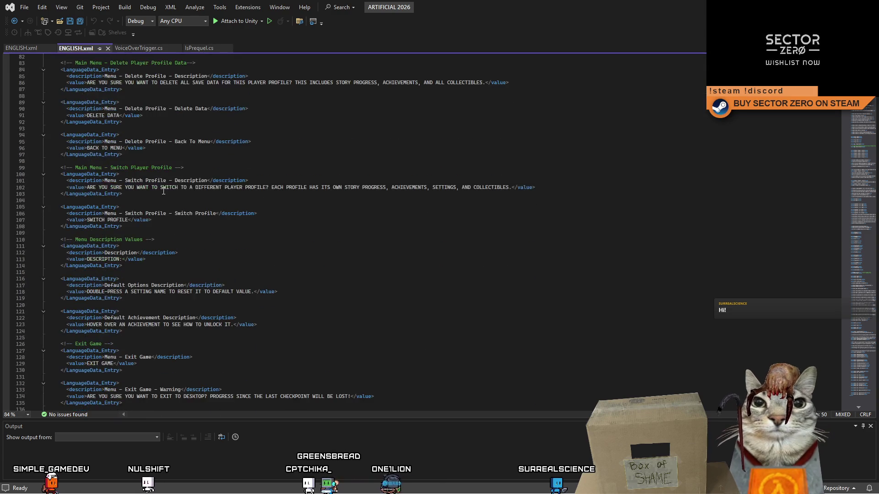
scroll(337, 220, "down", 4)
scroll(338, 220, "down", 4)
scroll(337, 220, "down", 7)
scroll(337, 220, "down", 4)
scroll(337, 220, "down", 3)
scroll(393, 245, "down", 3)
scroll(392, 246, "down", 2)
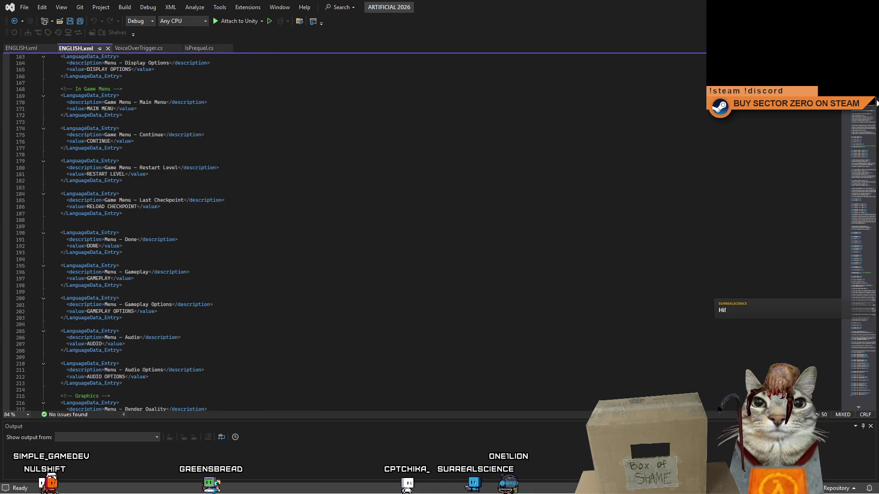
scroll(868, 105, "down", 7)
scroll(868, 108, "down", 8)
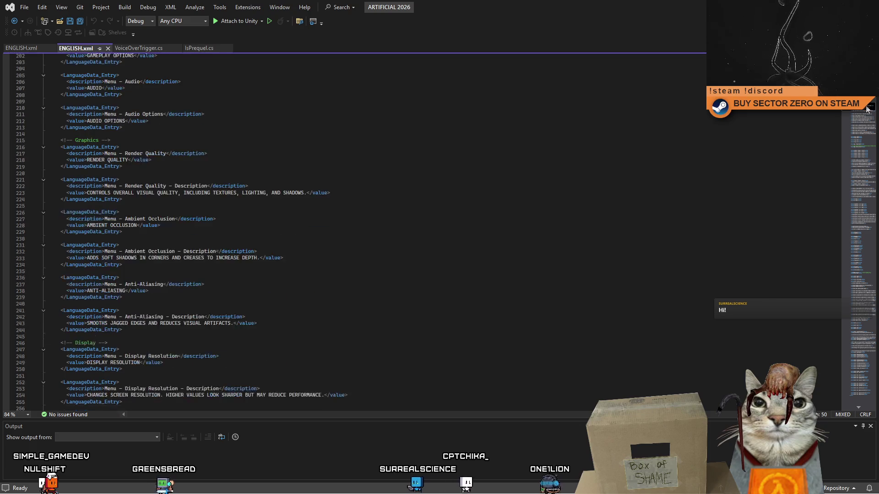
left_click_drag(867, 110, 865, 148)
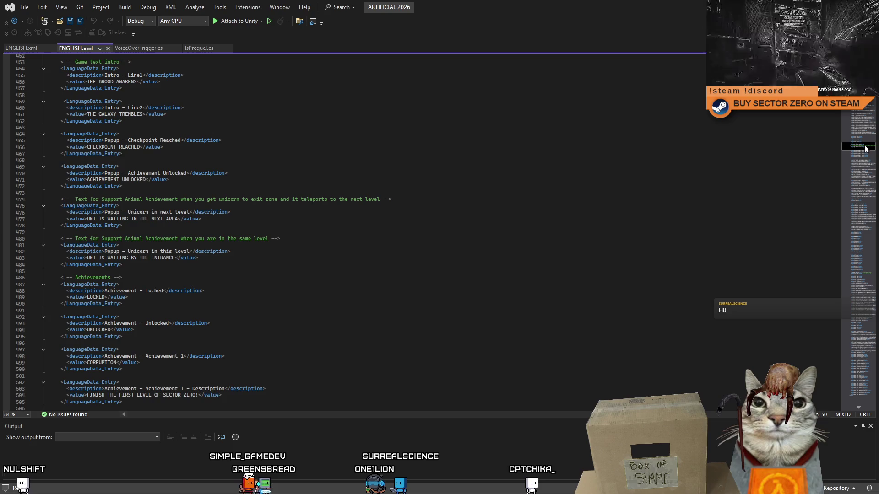
mouse_move(864, 148)
left_mouse_down()
mouse_move(857, 194)
mouse_move(870, 403)
mouse_move(863, 117)
left_mouse_up()
Tear the other ENGLISH.xml tab into a floating window and position it toward the right half
left_click(193, 135)
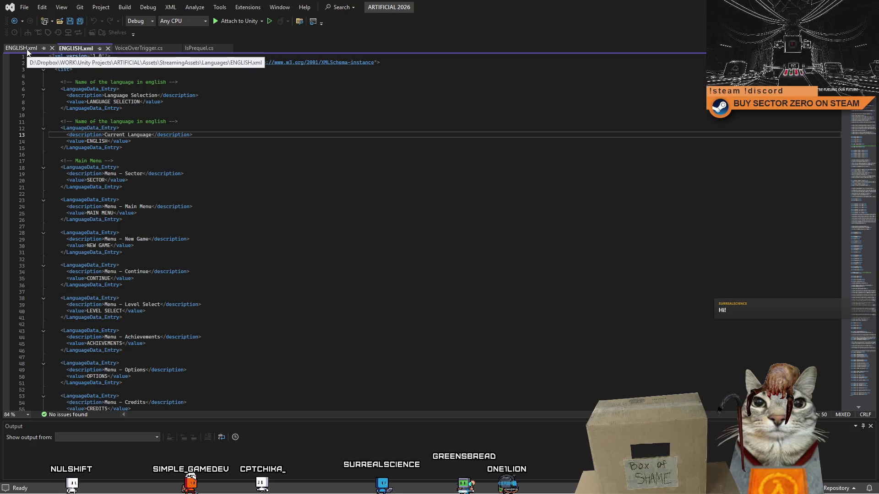
left_click(28, 48)
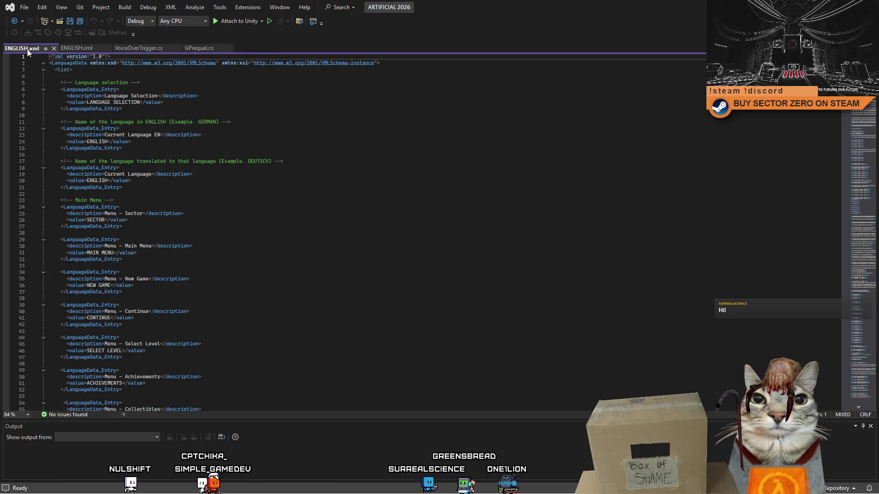
mouse_move(76, 48)
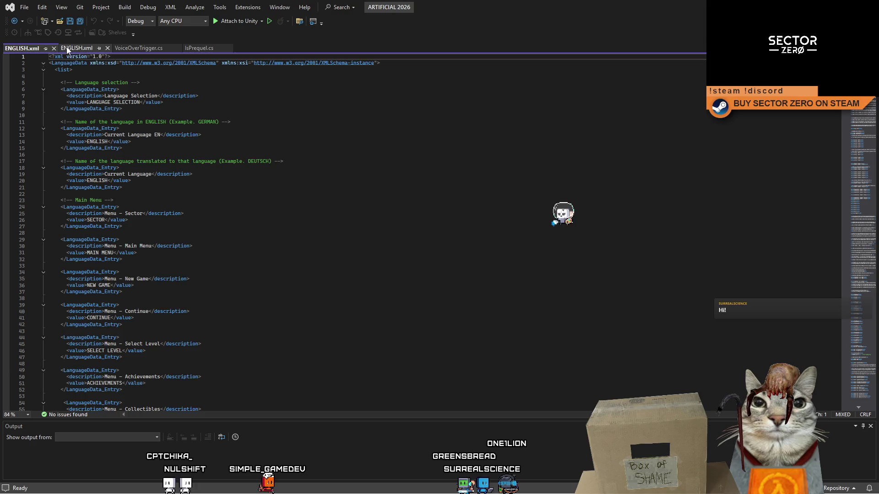
left_click(70, 49)
left_click(25, 48)
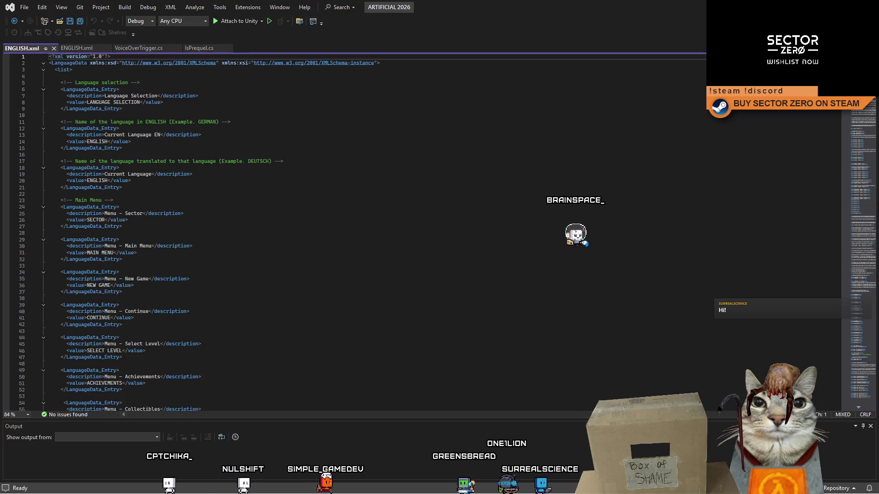
left_click_drag(164, 48, 1, 101)
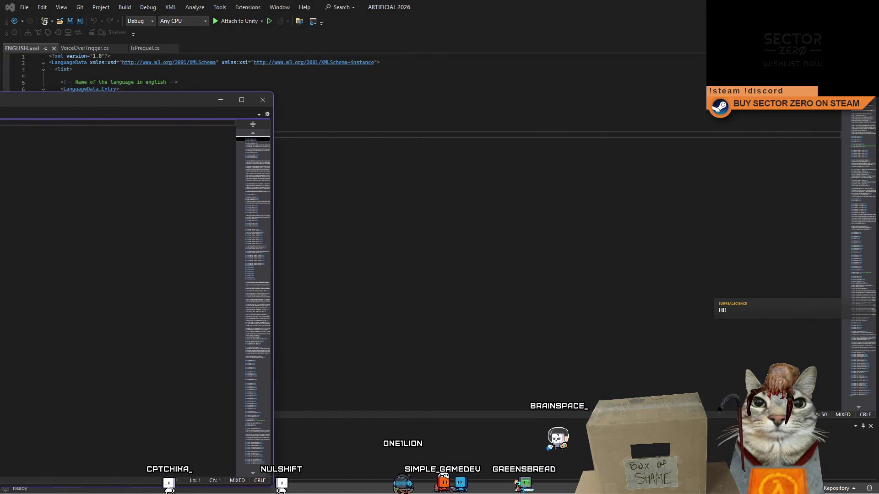
mouse_move(0, 102)
left_mouse_down()
mouse_move(484, 123)
mouse_move(877, 124)
left_mouse_up()
left_click(481, 125)
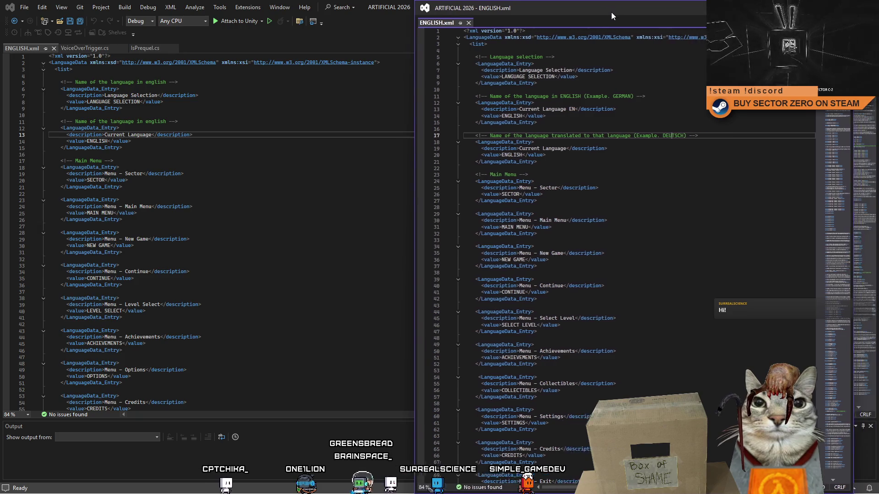
left_click_drag(612, 12, 429, 70)
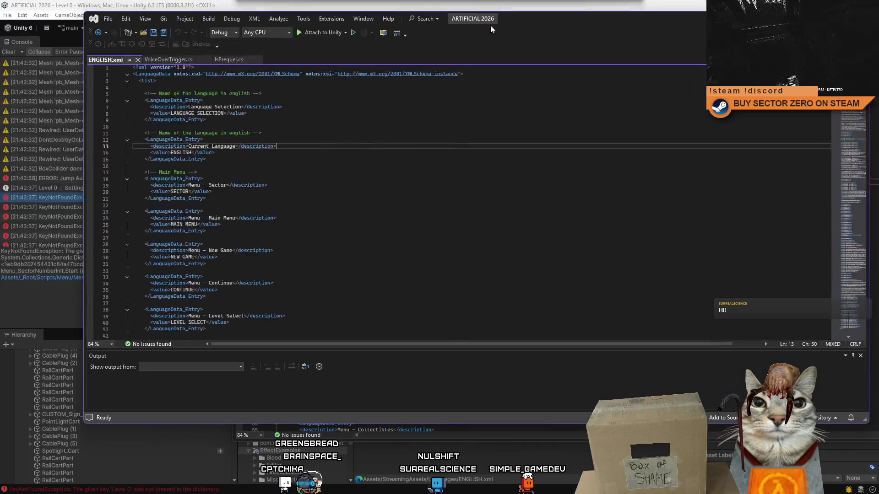
Snap the main editor left, glance at Unity's Level 0 key errors, then snap the floating English file right
key("super+Left")
left_click(543, 40)
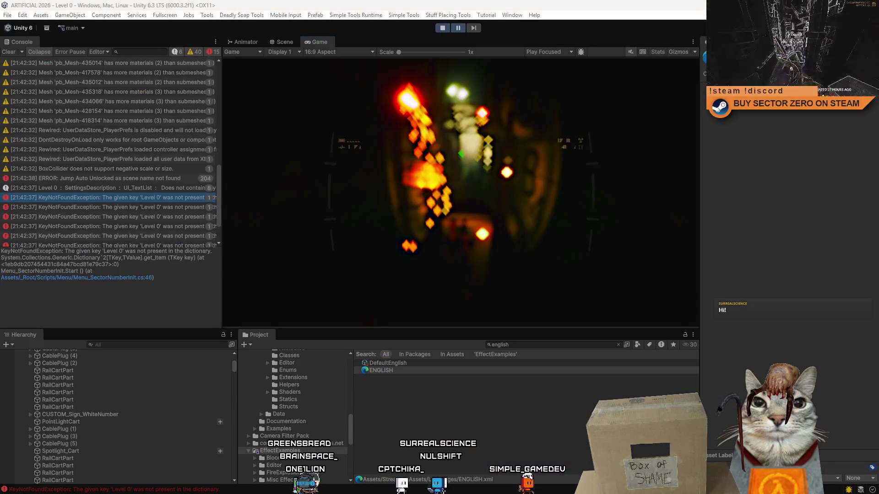
key("alt+Tab")
key("super+Right")
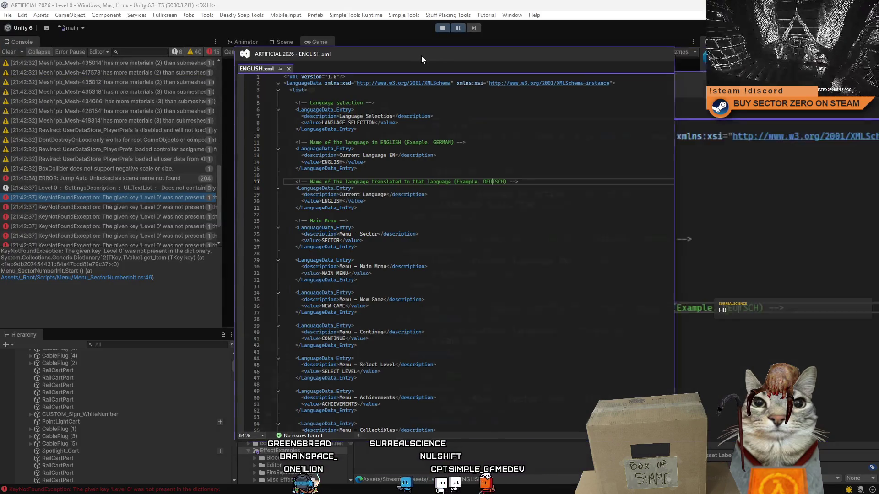
Keep the English file on the right and fill the left half with the main Visual Studio window
key("Escape")
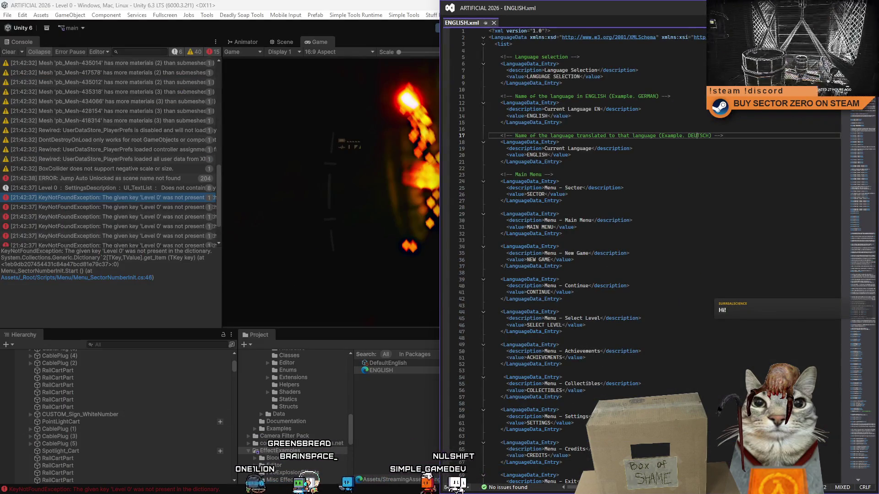
key("alt+Tab")
left_click(332, 219)
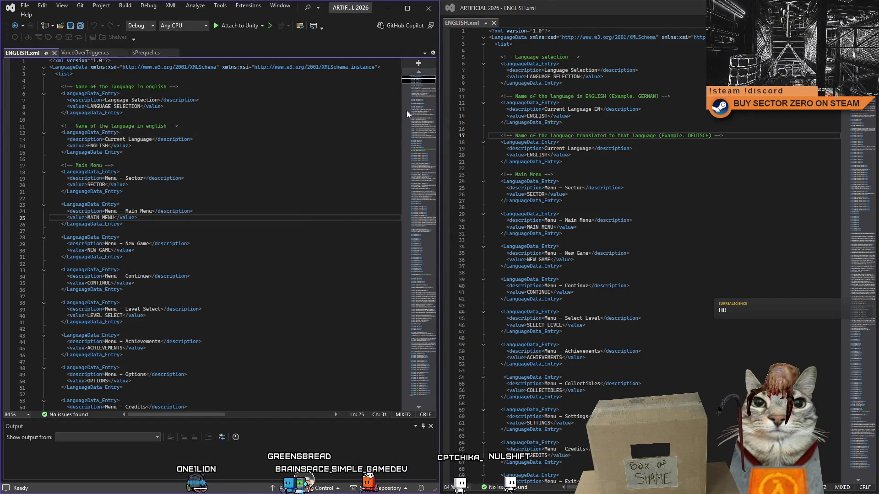
mouse_move(414, 82)
mouse_move(413, 83)
left_mouse_down()
mouse_move(416, 112)
mouse_move(429, 93)
mouse_move(444, 210)
mouse_move(443, 202)
left_mouse_up()
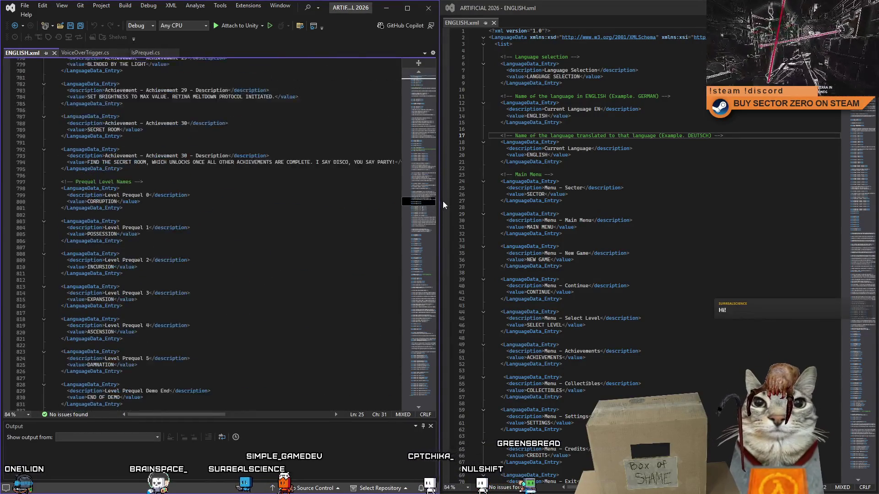
Mark the Level 0–30 name entries in the right file and put the caret in the left file's prequel list
left_click(708, 202)
left_click_drag(854, 41, 855, 215)
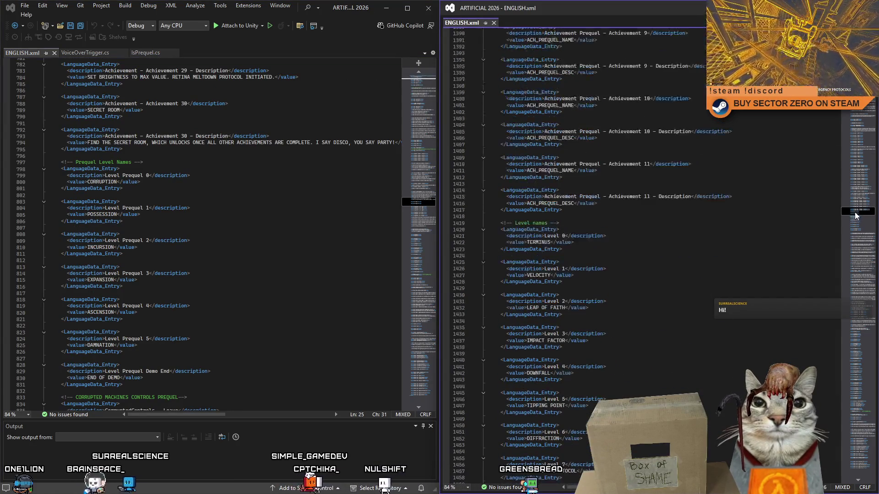
left_click(543, 243)
scroll(528, 141, "down", 4)
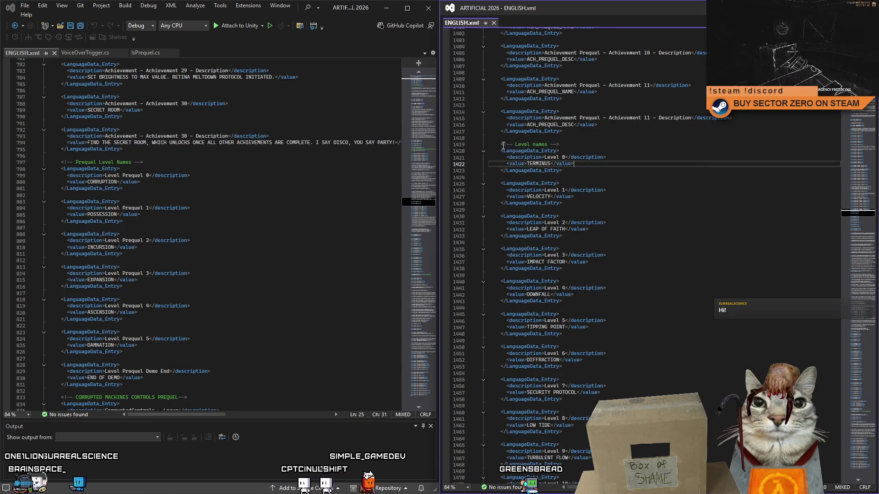
left_click_drag(502, 146, 570, 209)
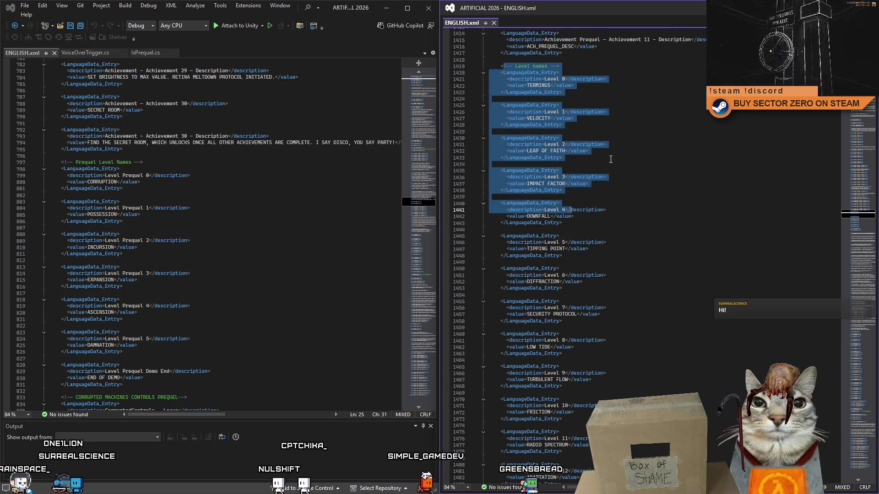
left_click(606, 145)
mouse_move(500, 66)
left_mouse_down()
mouse_move(577, 300)
mouse_move(570, 415)
mouse_move(585, 364)
mouse_move(607, 381)
left_mouse_up()
key("ctrl+c")
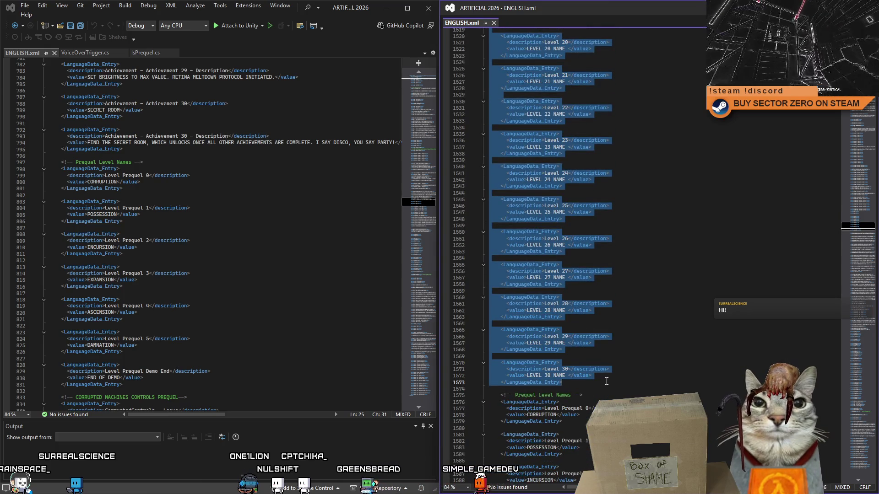
left_click(114, 247)
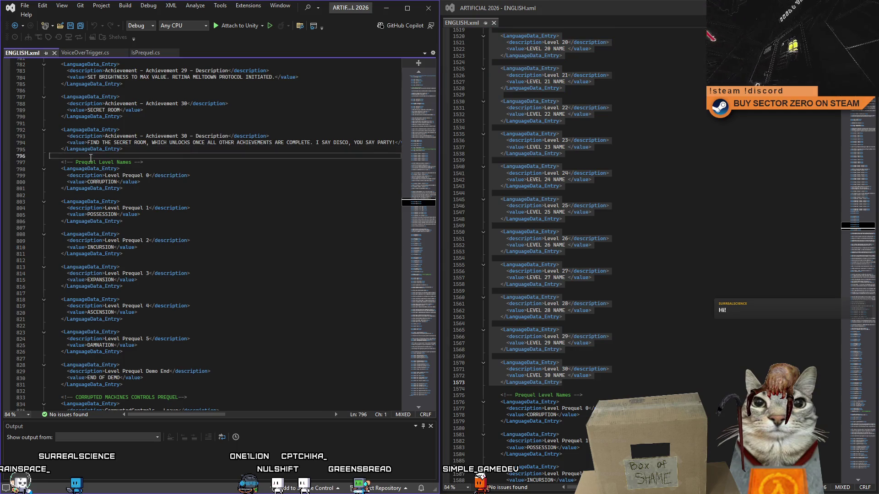
Paste the level entries above the prequel list, rename its comment to SECTOR ZERO Level Names, and save
key("Return")
key("Return")
key("ctrl+v")
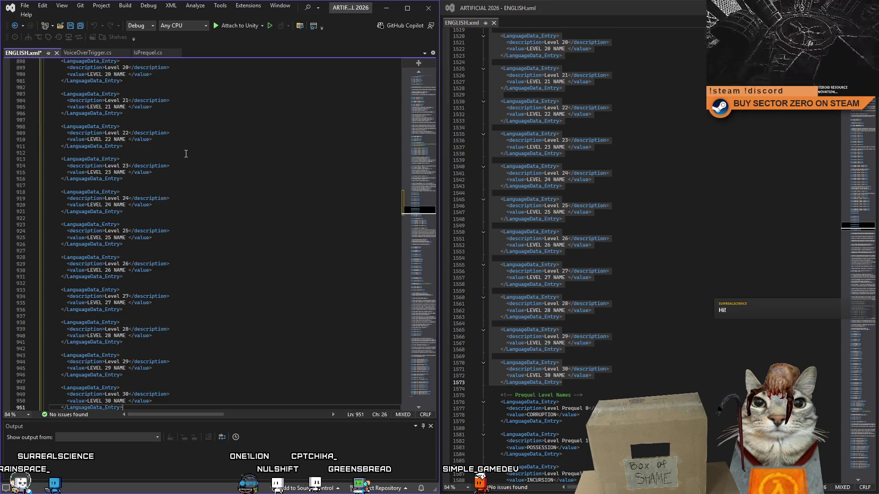
scroll(214, 165, "down", 5)
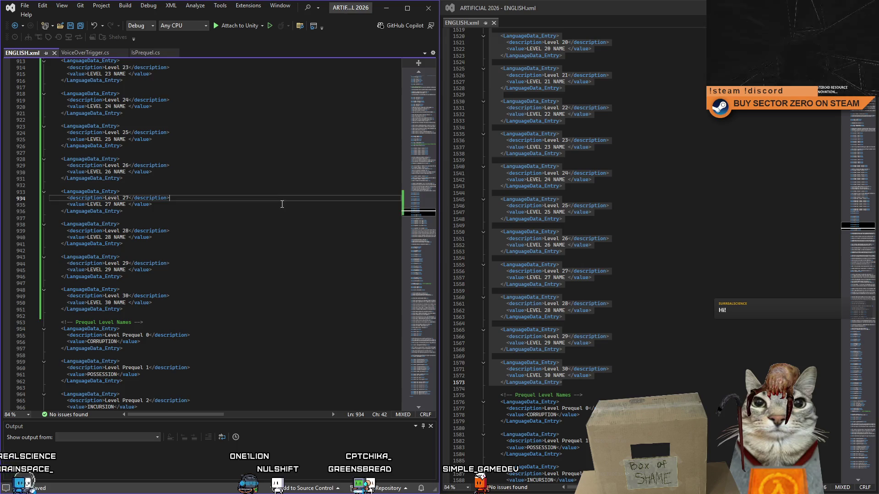
scroll(281, 199, "down", 3)
double_click(86, 264)
type("SECTOR ZERO")
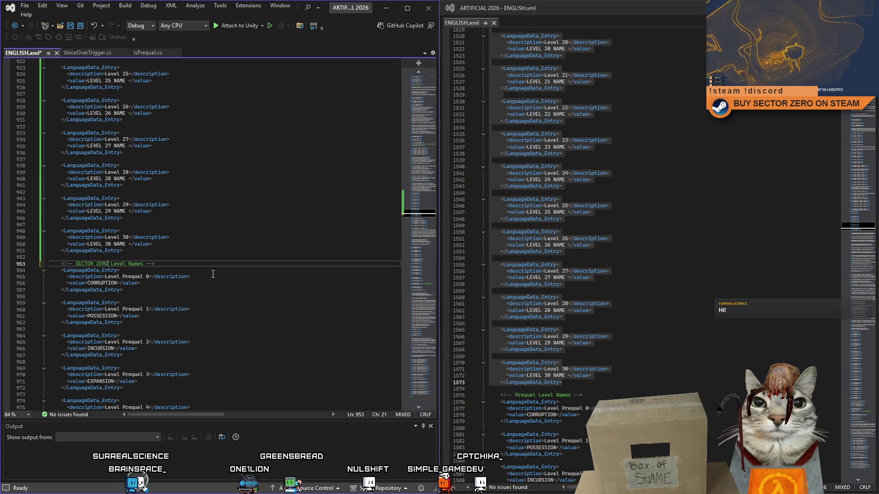
left_click(213, 263)
key("ctrl+s")
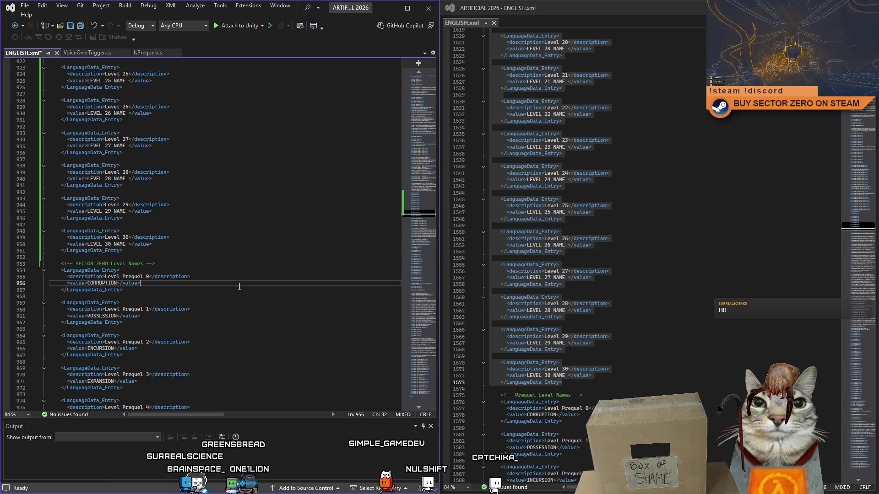
Leave the caret on blank line 958 and move focus to the right-hand ENGLISH.xml
left_click(239, 295)
scroll(239, 294, "down", 3)
scroll(239, 294, "down", 3)
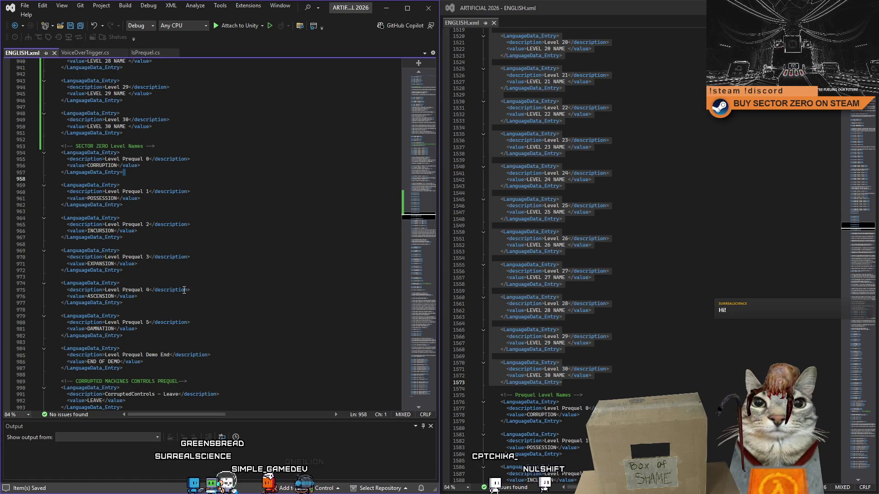
left_click(649, 289)
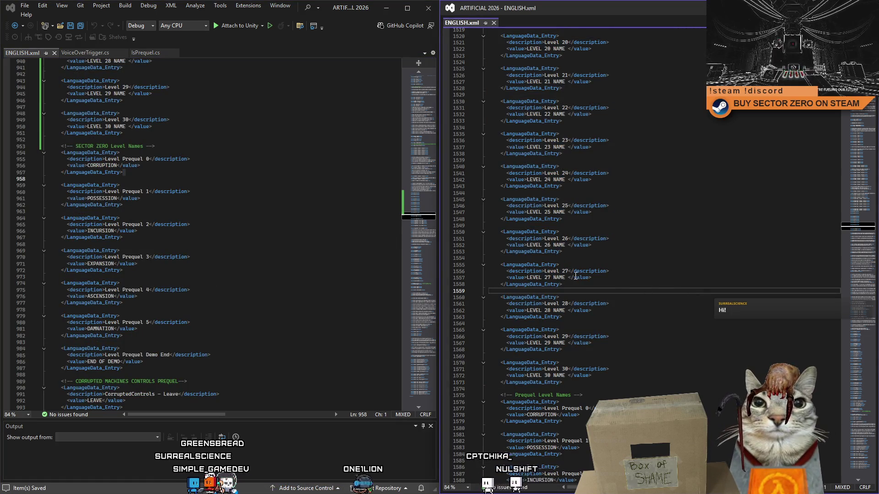
scroll(576, 276, "down", 2)
scroll(621, 289, "down", 2)
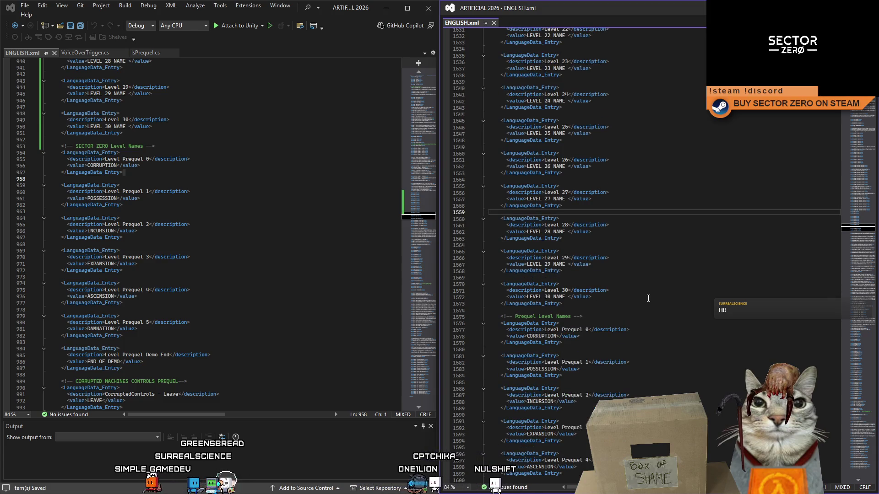
mouse_move(860, 234)
mouse_move(860, 234)
left_mouse_down()
mouse_move(874, 218)
mouse_move(867, 48)
left_mouse_up()
scroll(641, 254, "down", 10)
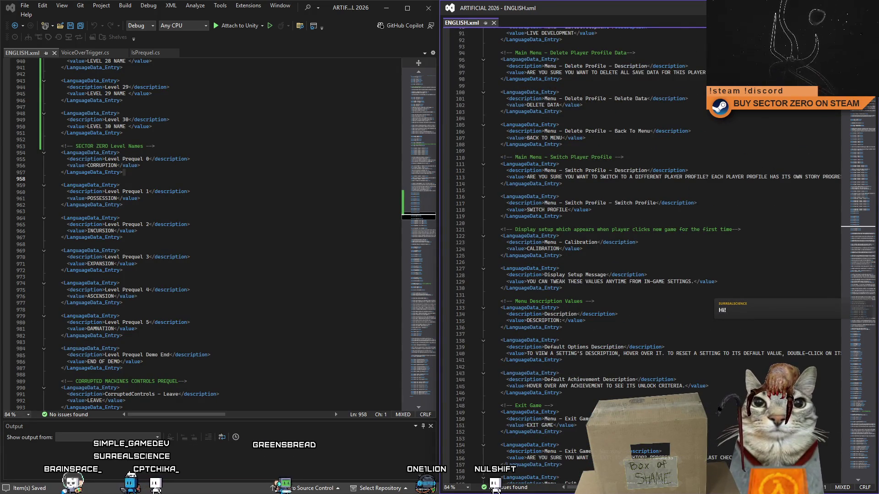
scroll(642, 254, "down", 11)
scroll(642, 254, "down", 4)
scroll(642, 255, "down", 6)
scroll(642, 254, "down", 3)
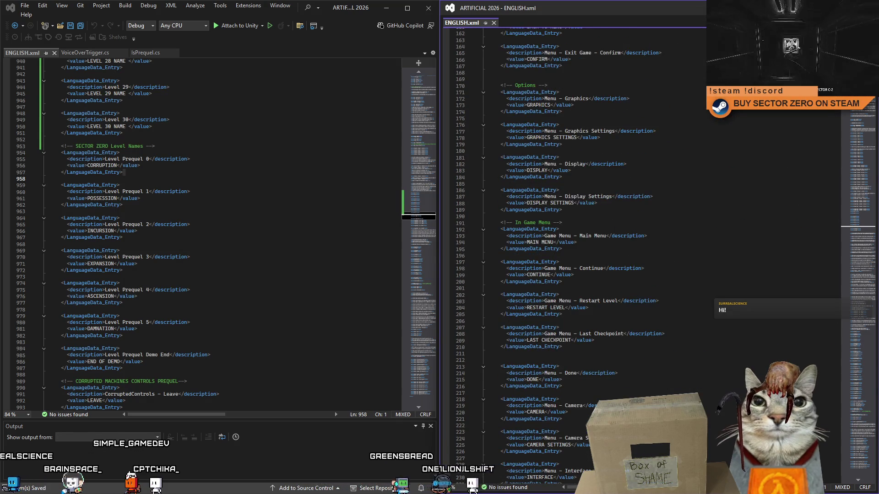
scroll(642, 254, "down", 10)
scroll(642, 254, "down", 7)
scroll(872, 102, "down", 5)
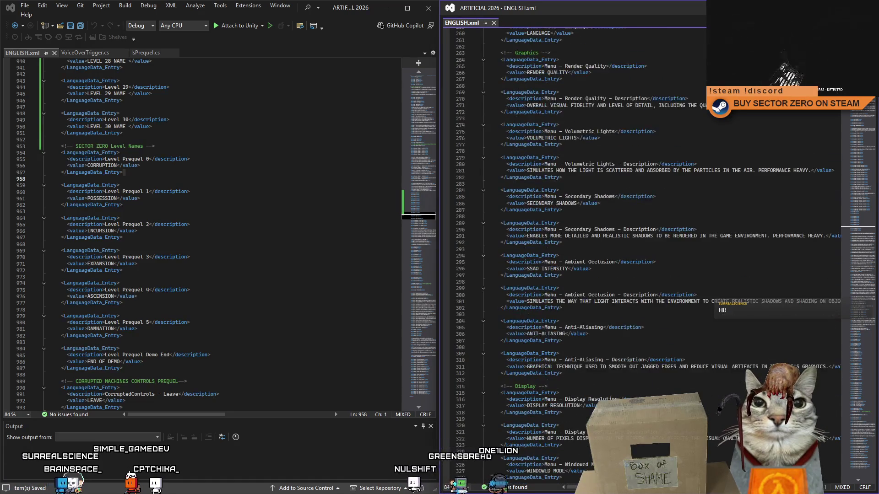
scroll(872, 102, "down", 5)
scroll(872, 101, "down", 20)
scroll(872, 101, "down", 20)
scroll(867, 116, "down", 11)
scroll(866, 117, "down", 11)
scroll(867, 117, "down", 11)
scroll(866, 116, "down", 11)
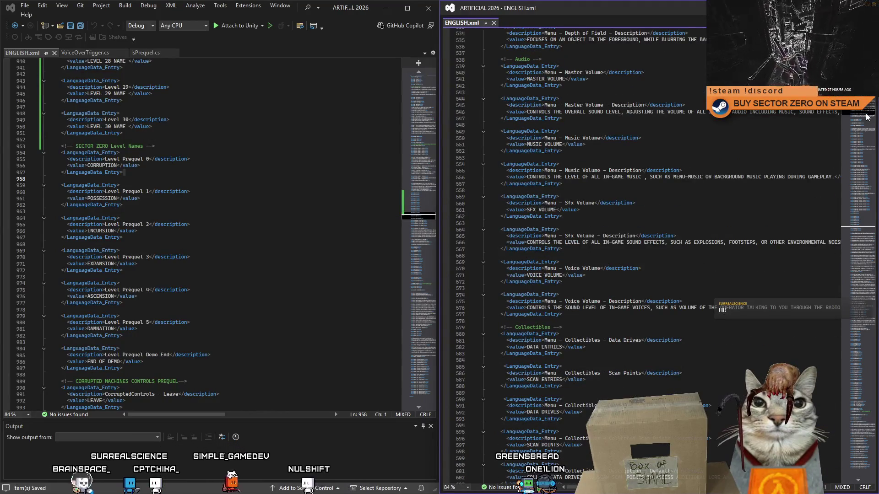
scroll(866, 117, "down", 20)
scroll(863, 123, "down", 2)
scroll(864, 124, "down", 2)
scroll(866, 126, "down", 2)
scroll(865, 126, "down", 6)
scroll(865, 128, "down", 6)
scroll(865, 130, "down", 5)
scroll(861, 130, "down", 5)
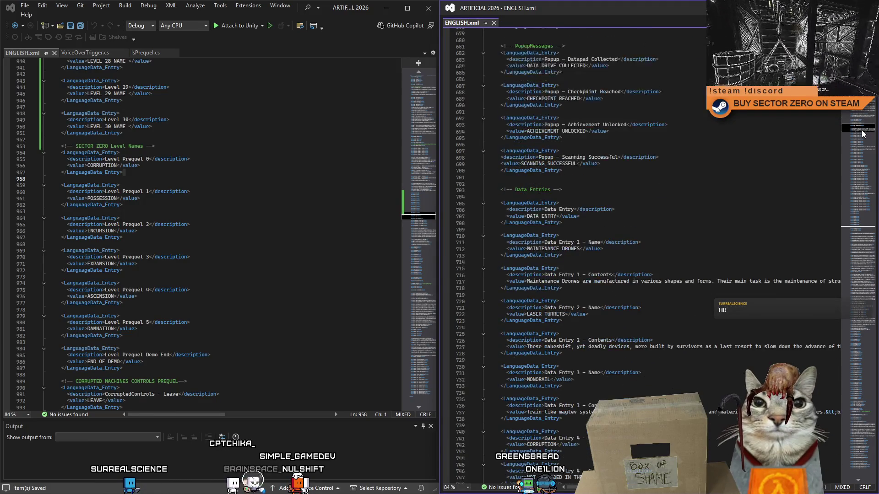
scroll(857, 132, "down", 5)
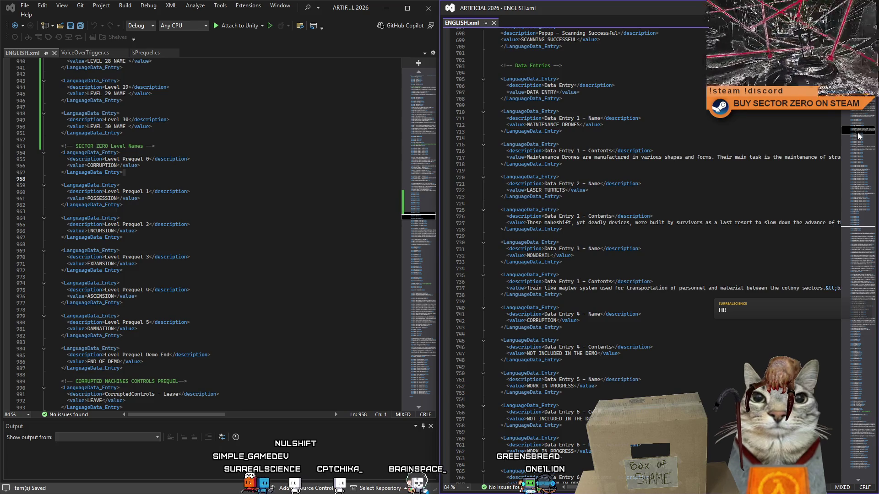
Scroll both ENGLISH.xml panes via their minimaps until each shows its VOICE LINES section
left_click_drag(858, 133, 864, 169)
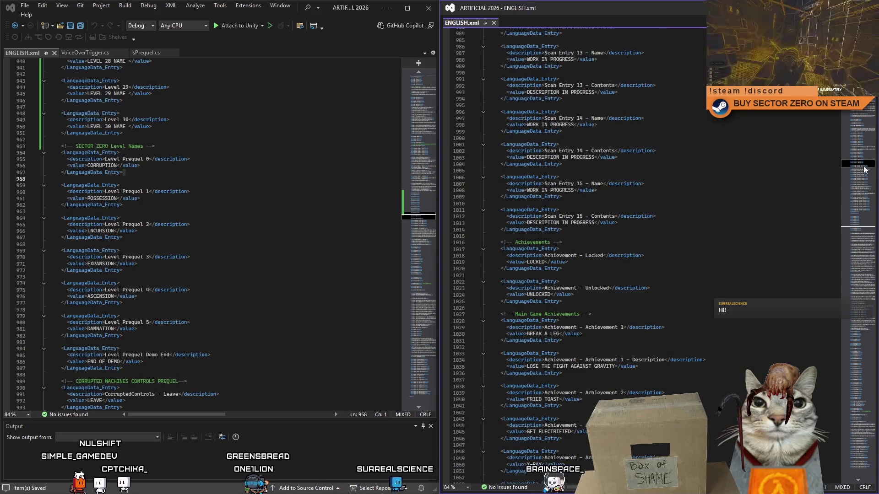
left_click_drag(865, 169, 851, 202)
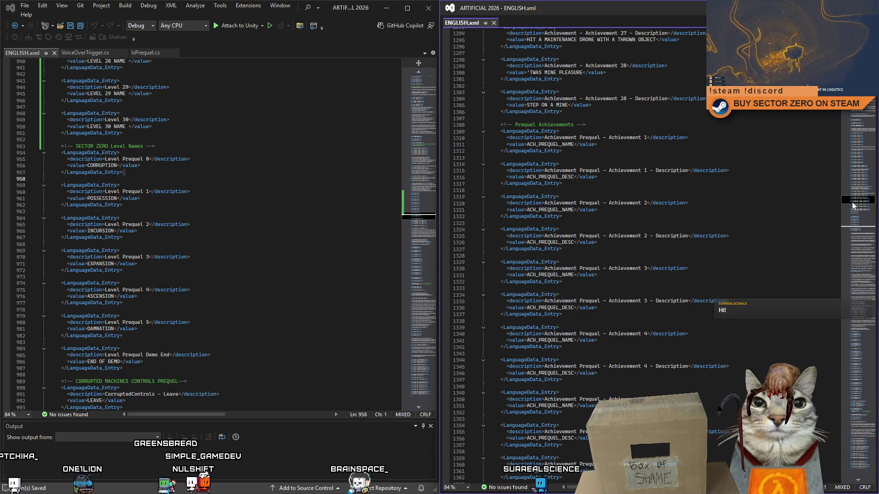
mouse_move(852, 203)
left_mouse_down()
mouse_move(856, 231)
mouse_move(855, 206)
mouse_move(856, 218)
left_mouse_up()
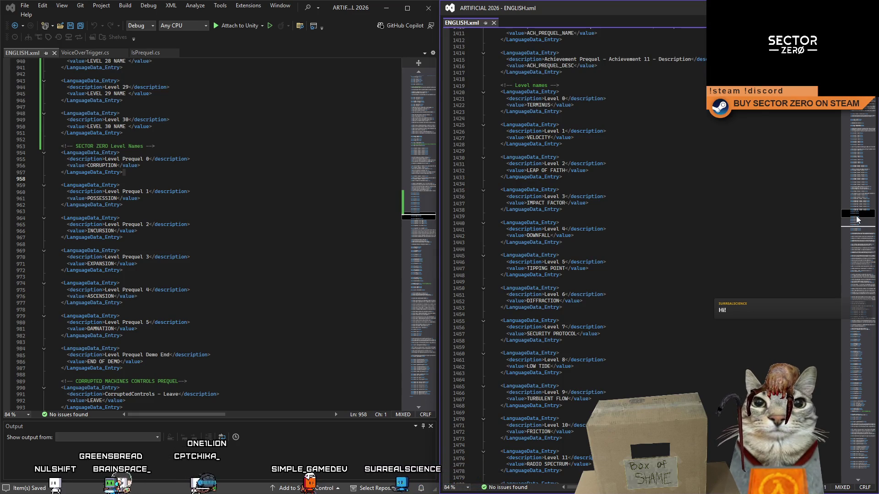
scroll(856, 219, "down", 1)
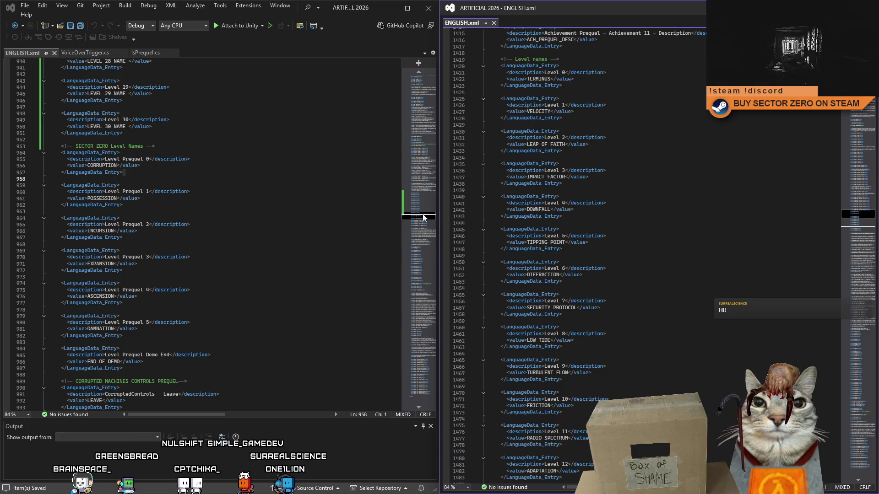
scroll(419, 221, "down", 3)
scroll(420, 221, "down", 4)
scroll(419, 222, "down", 3)
scroll(419, 222, "up", 2)
scroll(419, 221, "up", 6)
scroll(425, 218, "up", 4)
scroll(428, 216, "up", 6)
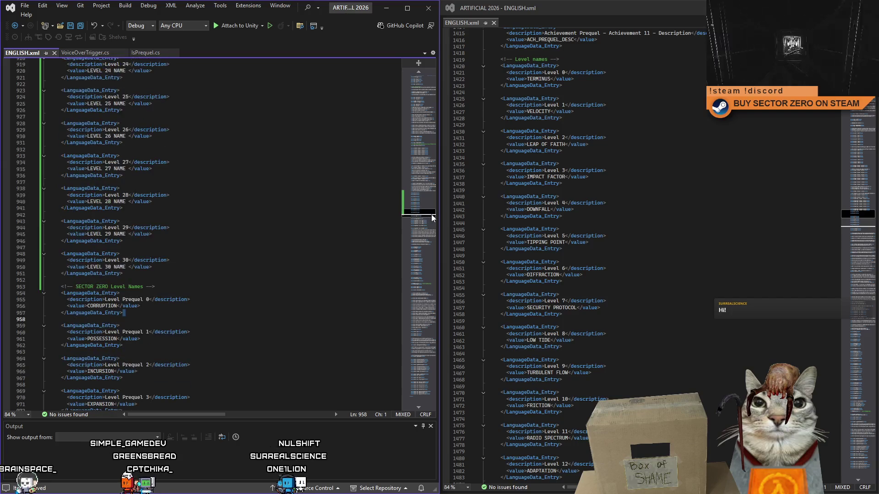
mouse_move(432, 214)
left_mouse_down()
mouse_move(434, 196)
mouse_move(429, 229)
mouse_move(433, 191)
left_mouse_up()
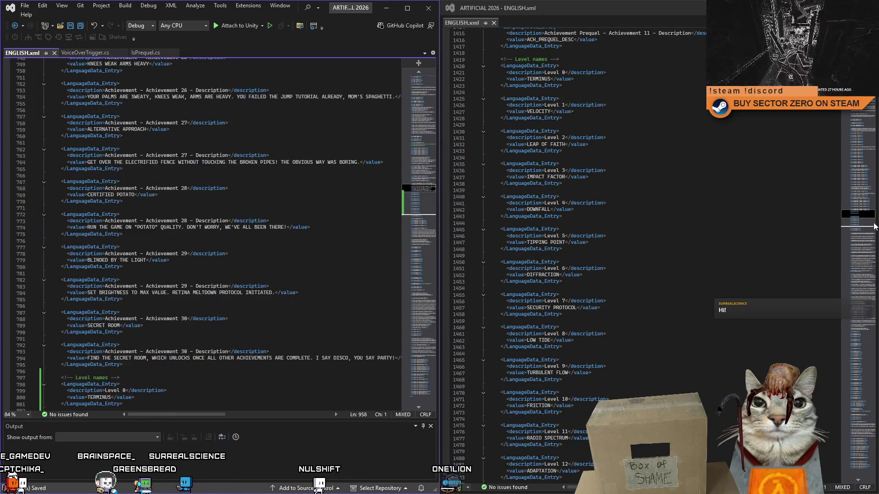
left_click_drag(867, 221, 866, 240)
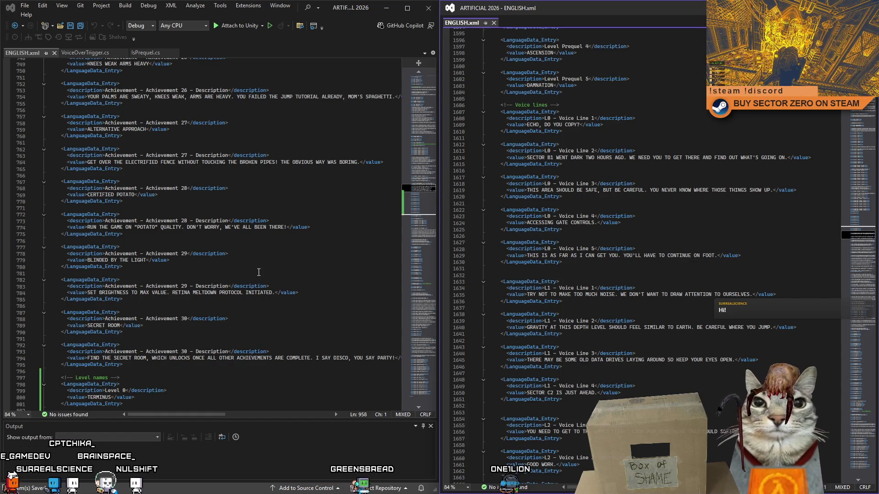
left_click(421, 214)
left_click_drag(421, 214, 424, 297)
Step through the P0V0–P0V2 entries and relabel the comment as VOICE LINES SECTOR ZERO
left_click(123, 155)
left_click(106, 149)
left_click(129, 169)
left_click(149, 187)
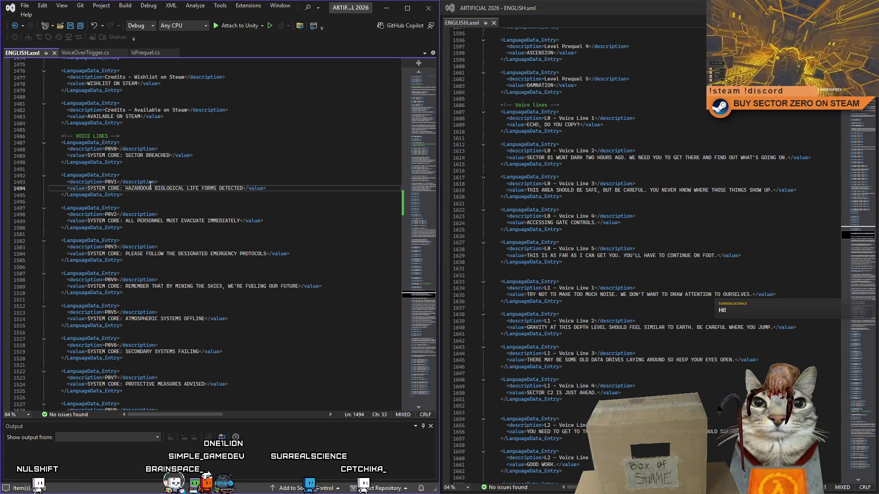
left_click(158, 214)
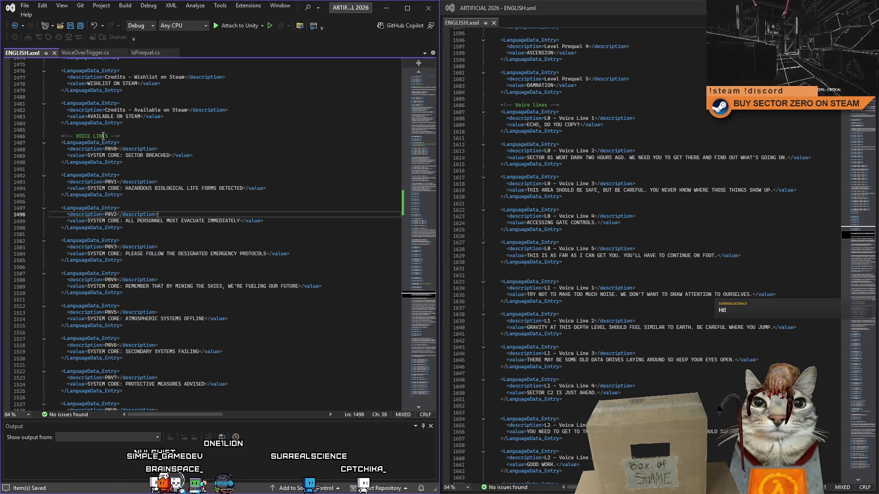
left_click(111, 136)
type("SECTOR ZERO")
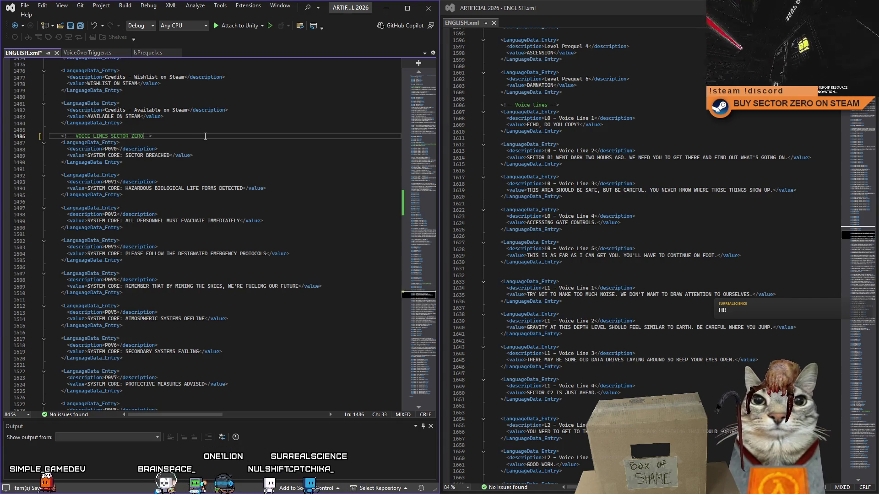
left_click(501, 106)
left_click_drag(501, 106, 522, 489)
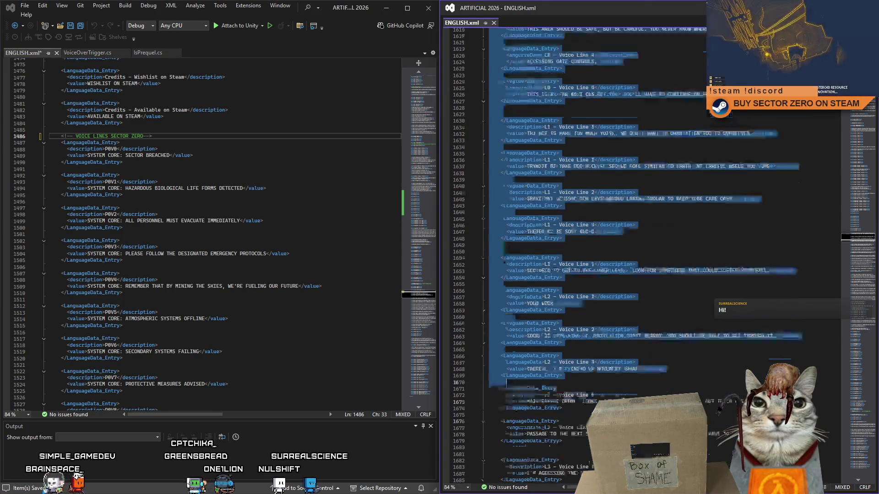
Select the right file's block from the Voice lines comment through the last L15 voice line
mouse_move(522, 481)
left_mouse_down()
mouse_move(592, 166)
mouse_move(568, 193)
left_mouse_up()
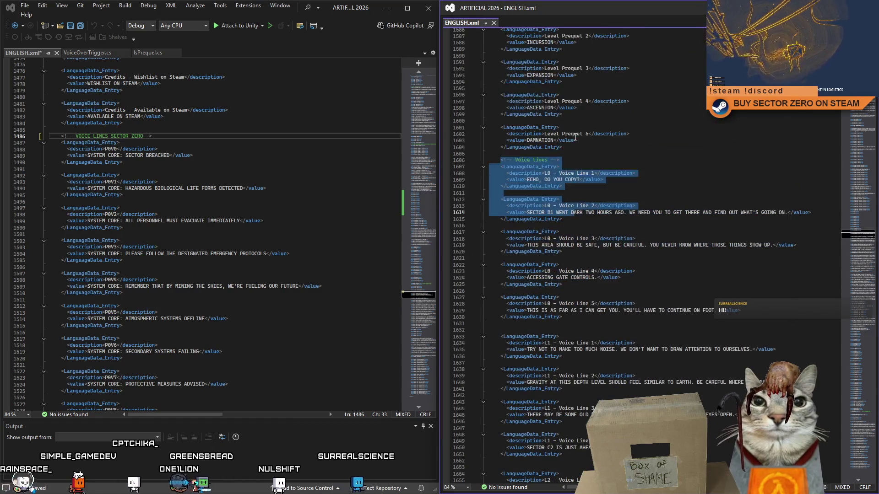
left_click(499, 161)
left_click_drag(857, 236, 858, 298)
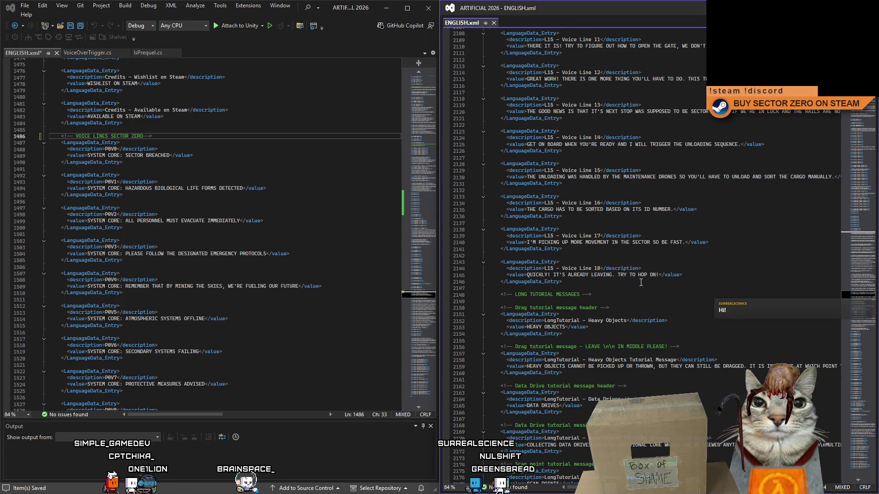
left_click(641, 283, "shift")
Paste the copied voice line entries onto blank line 1485 above the SECTOR ZERO voice lines
left_click(166, 252)
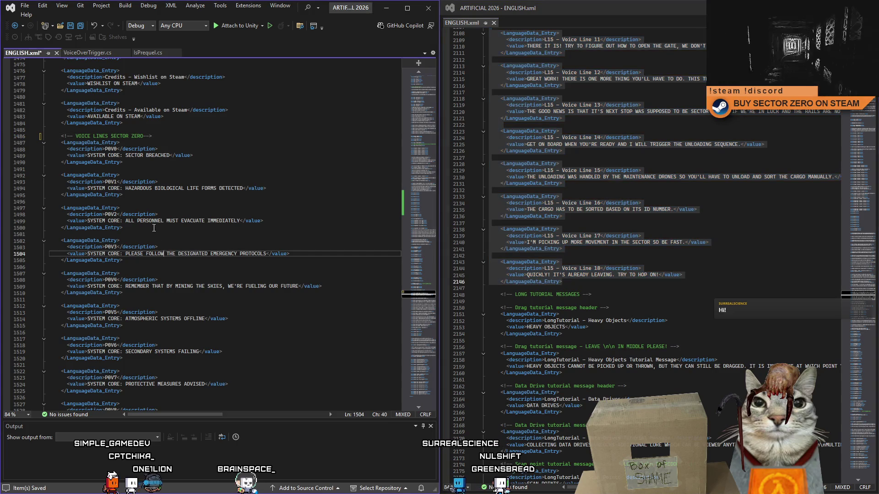
left_click(197, 130)
key("Return")
key("Return")
key("ctrl+v")
left_click(261, 128)
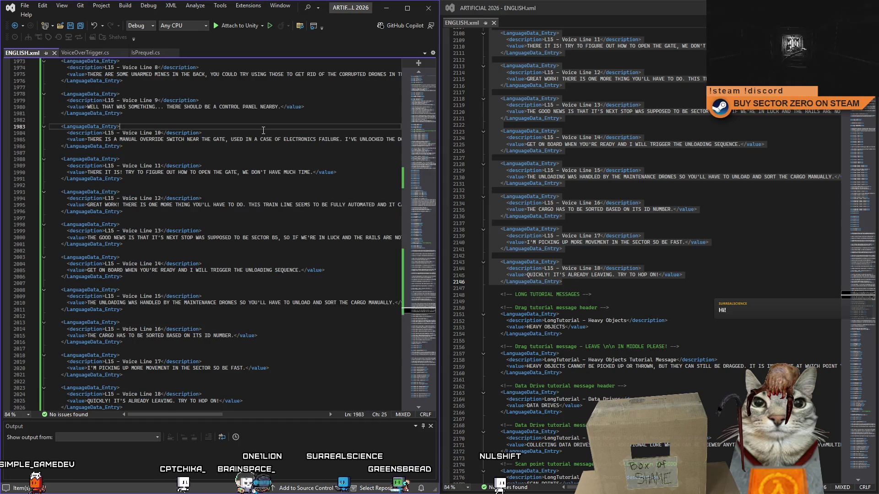
scroll(866, 301, "down", 18)
left_click_drag(867, 300, 871, 298)
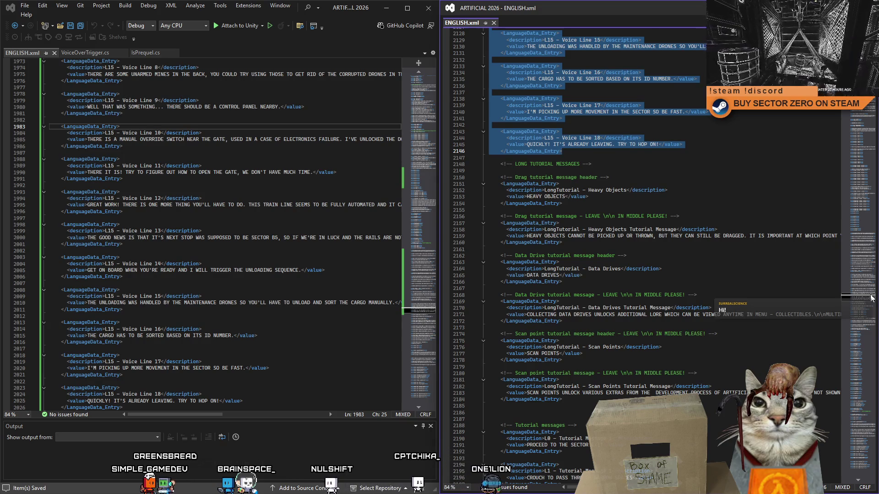
scroll(871, 297, "down", 3)
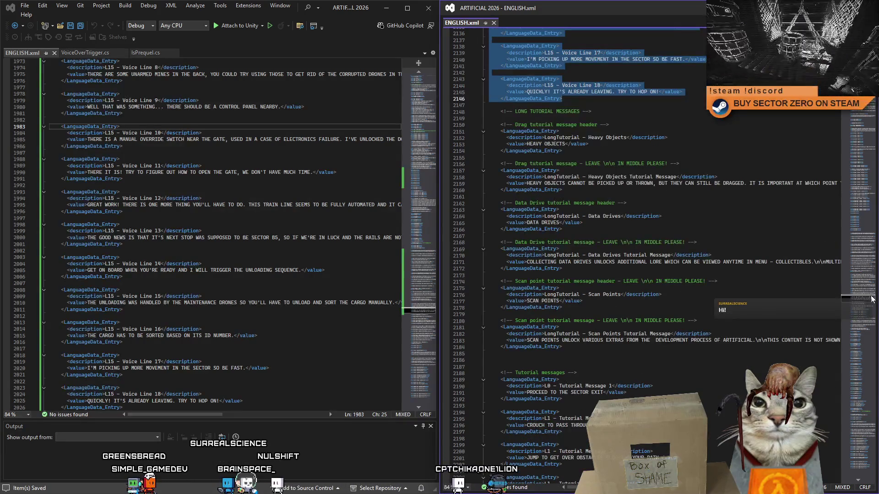
scroll(870, 298, "down", 5)
scroll(870, 300, "down", 5)
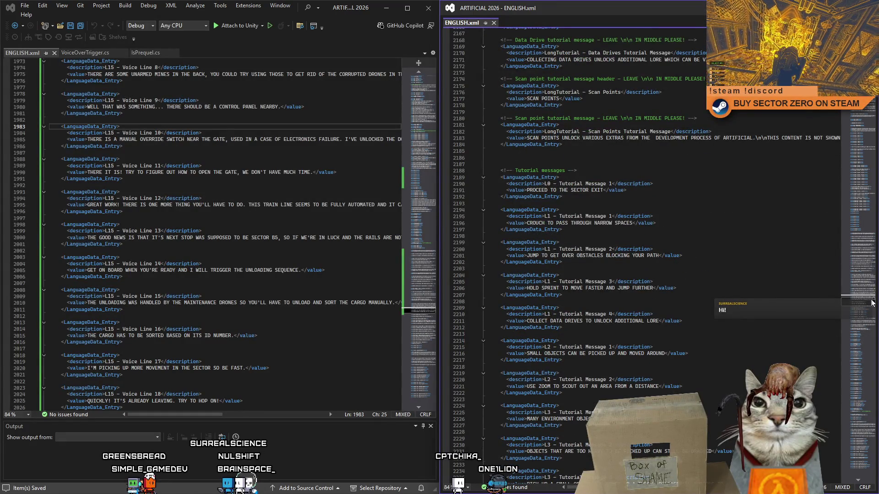
scroll(871, 302, "down", 6)
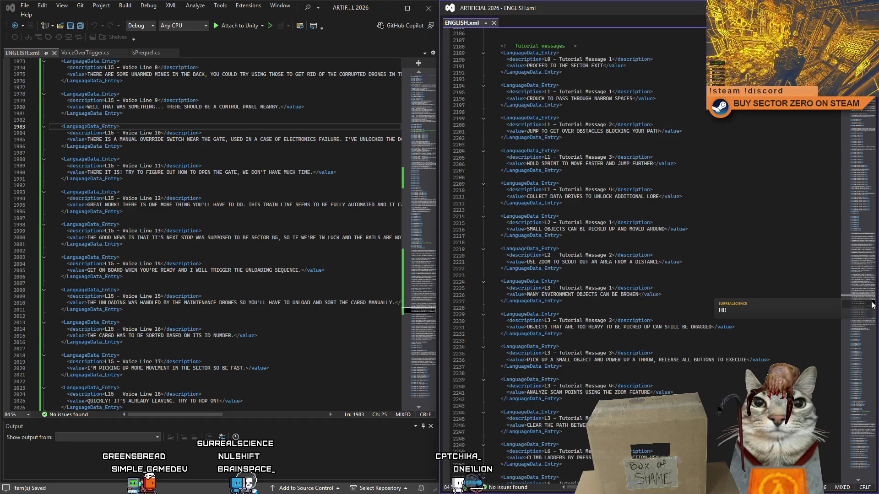
scroll(872, 306, "down", 3)
scroll(872, 307, "down", 6)
scroll(872, 309, "down", 6)
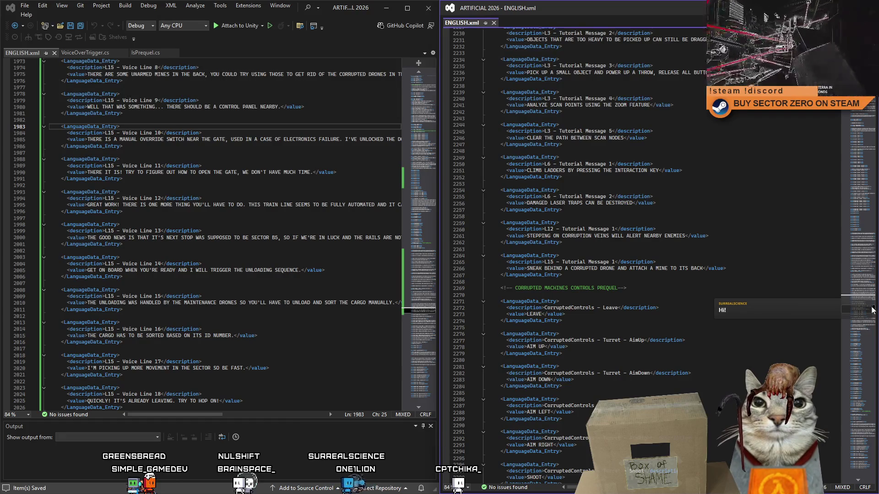
scroll(873, 309, "up", 5)
scroll(874, 308, "up", 4)
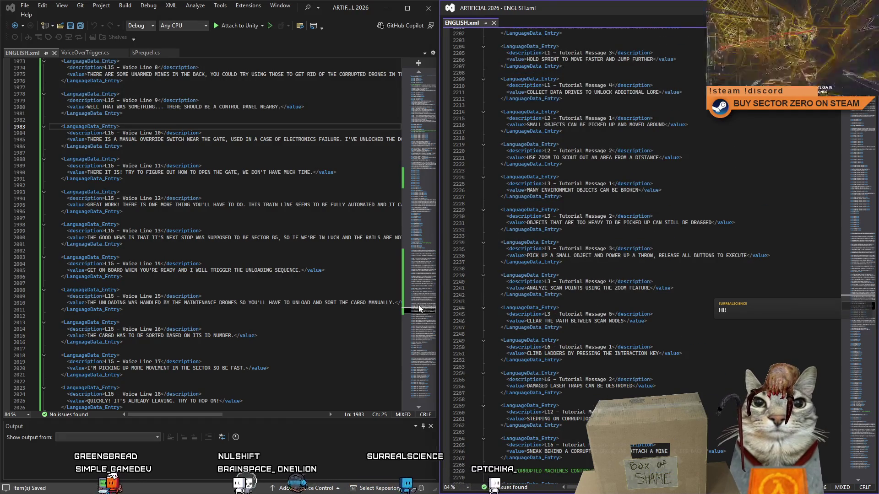
scroll(422, 308, "down", 2)
Scroll the left file up to the Short Tutorial messages PREQUEL comment near line 1111
mouse_move(422, 308)
left_mouse_down()
mouse_move(421, 349)
mouse_move(410, 326)
mouse_move(435, 205)
left_mouse_up()
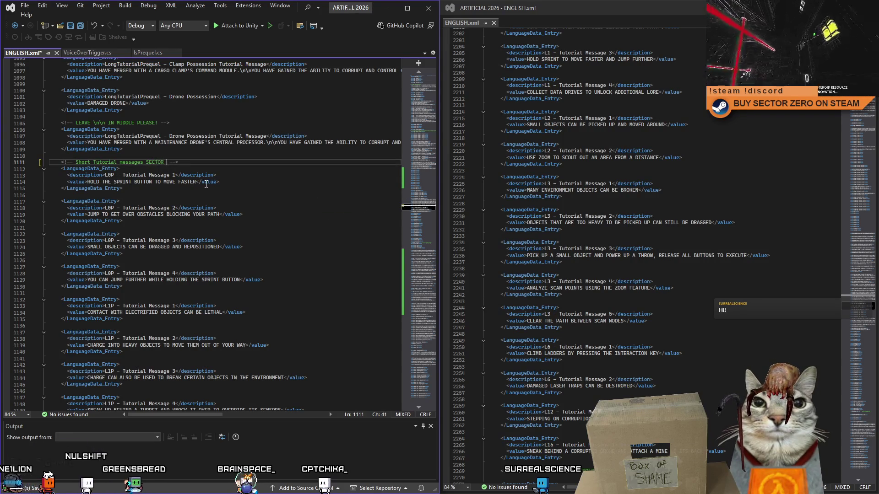
type("ZERO")
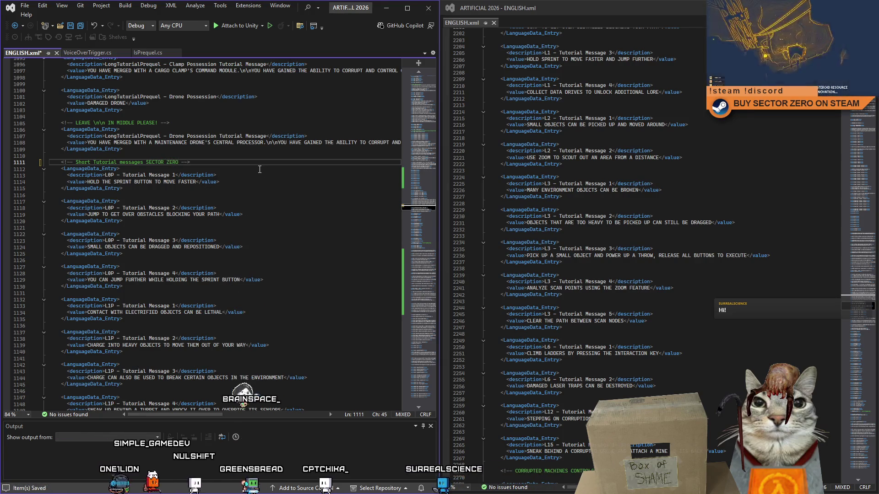
Replace PREQUEL with SECTOR ZERO in the line 1111 and 1055 tutorial comments, then scroll the right file earlier
left_click(259, 168)
scroll(863, 308, "up", 2)
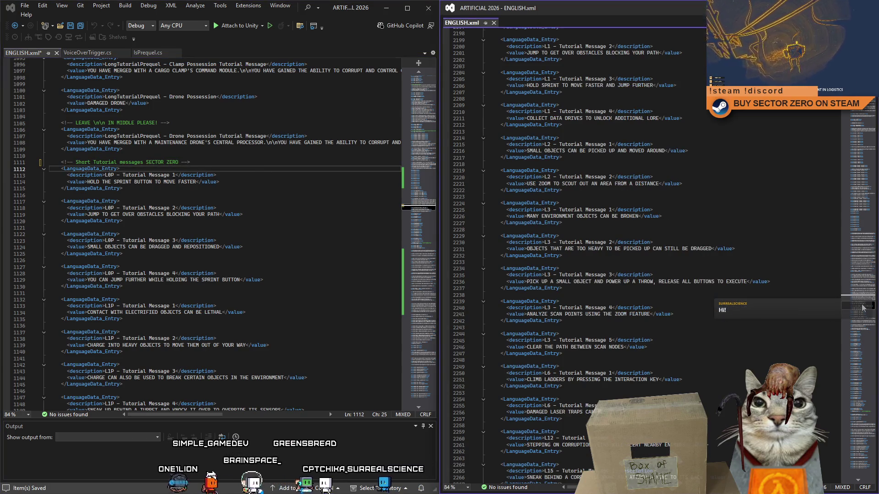
scroll(235, 199, "up", 5)
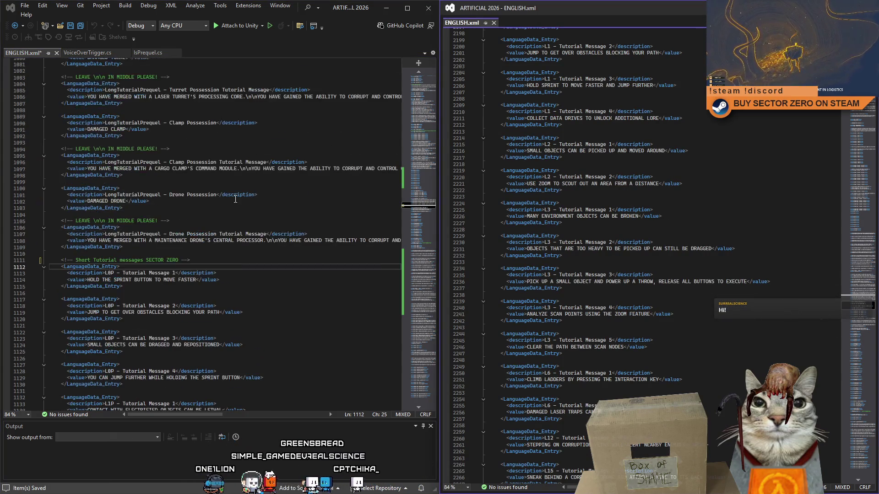
scroll(234, 200, "up", 2)
scroll(235, 199, "up", 2)
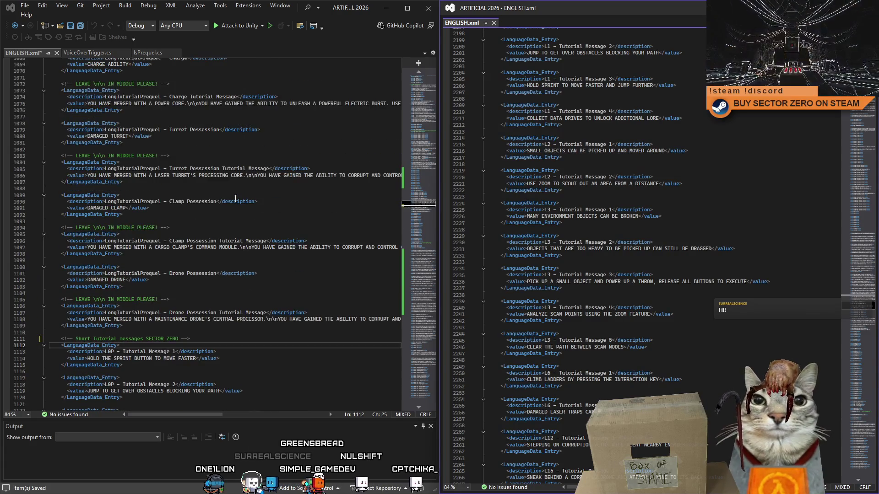
scroll(234, 199, "up", 3)
scroll(234, 200, "up", 3)
scroll(231, 202, "up", 3)
scroll(218, 206, "up", 3)
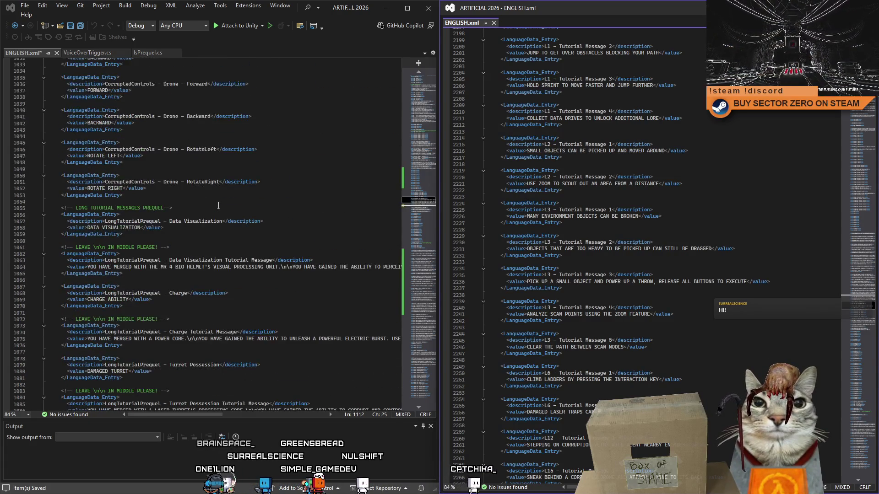
scroll(166, 211, "down", 2)
double_click(156, 169)
type("SE")
left_click(235, 201)
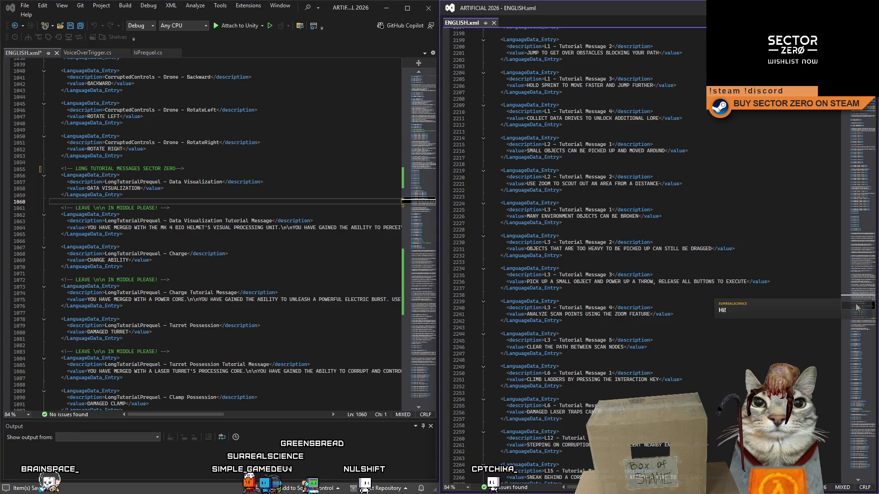
left_click(867, 226)
mouse_move(867, 226)
left_mouse_down()
mouse_move(874, 182)
mouse_move(872, 310)
mouse_move(874, 303)
left_mouse_up()
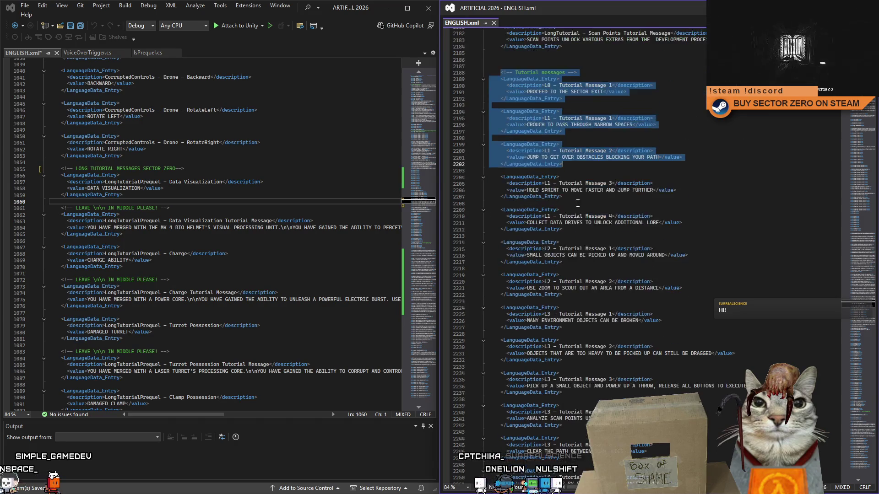
Select the right file's tutorial entries from LONG TUTORIAL MESSAGES through the last message
left_click_drag(524, 181, 560, 150)
left_click_drag(579, 229, 589, 350)
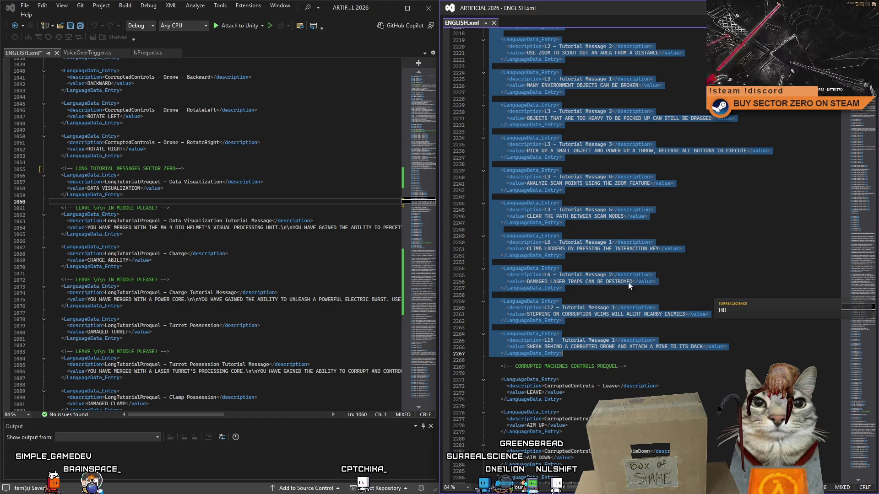
scroll(628, 282, "up", 3)
scroll(629, 281, "up", 4)
scroll(628, 280, "up", 3)
scroll(628, 280, "up", 4)
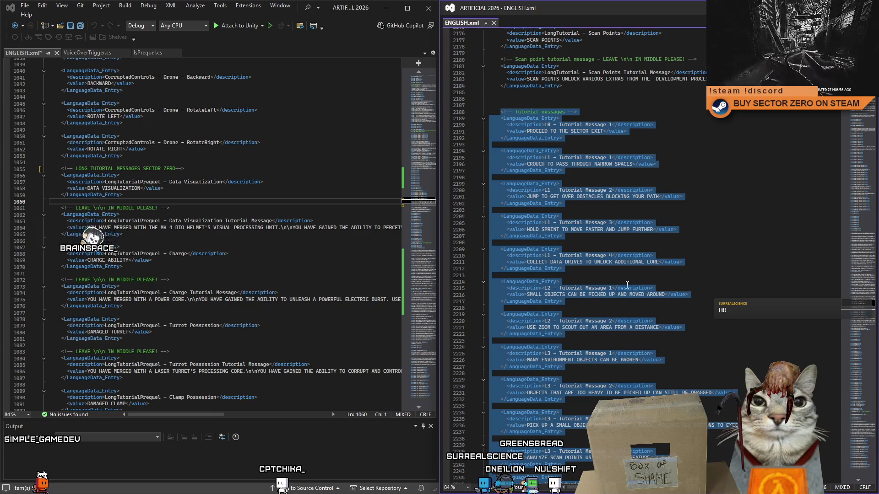
scroll(627, 281, "up", 3)
scroll(631, 282, "up", 4)
scroll(632, 282, "up", 4)
scroll(631, 281, "up", 1)
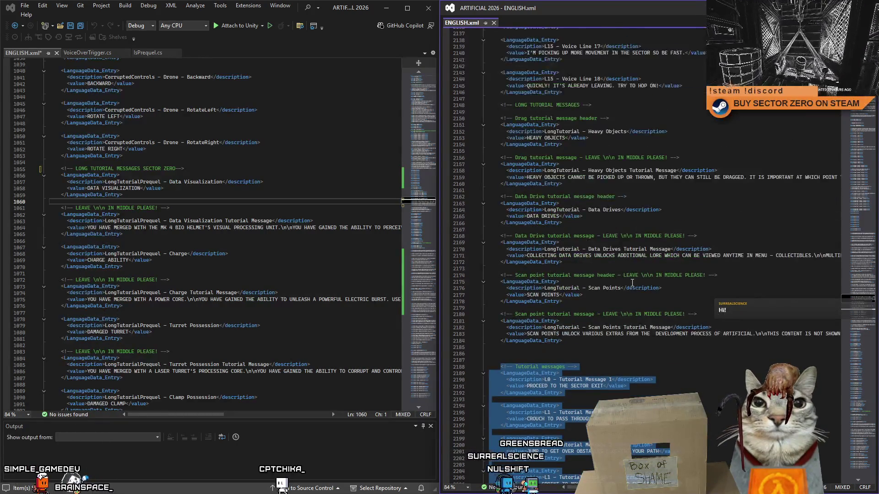
left_click(615, 158)
mouse_move(499, 107)
left_mouse_down()
mouse_move(609, 314)
mouse_move(546, 371)
left_mouse_up()
Cut the selected tutorial entries, then undo so the right file stays unchanged
key("Delete")
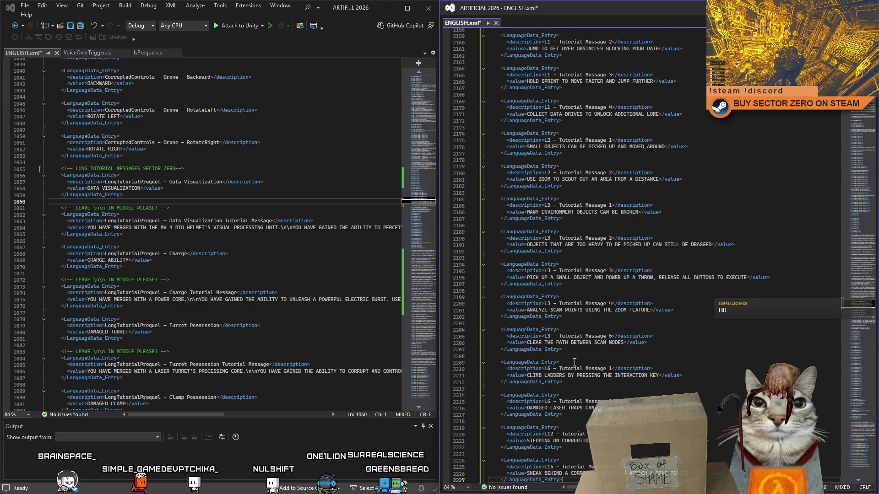
left_click(725, 311)
key("ctrl+z")
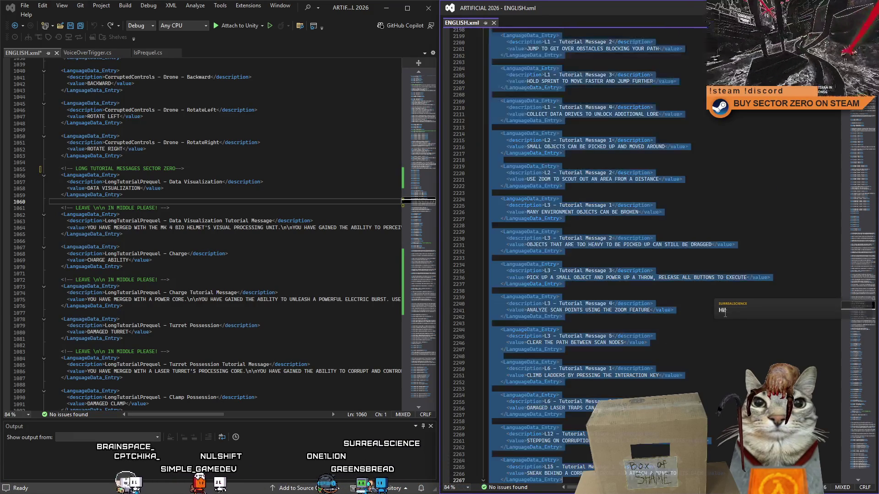
mouse_move(866, 312)
left_mouse_down()
mouse_move(873, 238)
mouse_move(867, 299)
left_mouse_up()
mouse_move(645, 154)
left_mouse_down()
mouse_move(584, 256)
mouse_move(587, 350)
left_mouse_up()
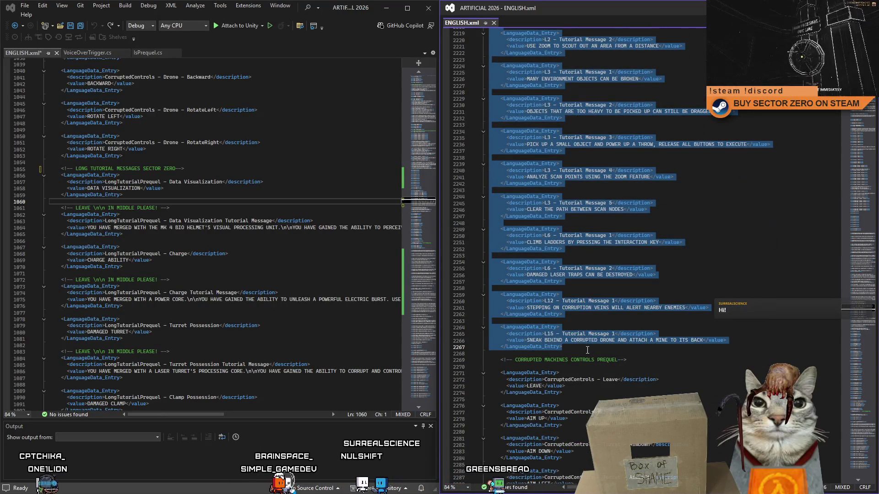
scroll(206, 207, "up", 3)
Paste the copied tutorial entries onto a new empty line above LONG TUTORIAL MESSAGES SECTOR ZERO
left_click(134, 240)
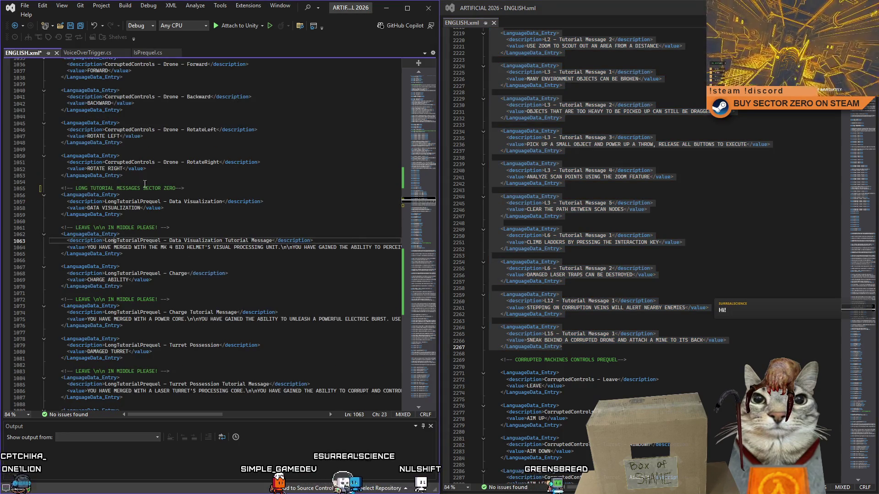
scroll(206, 192, "down", 3)
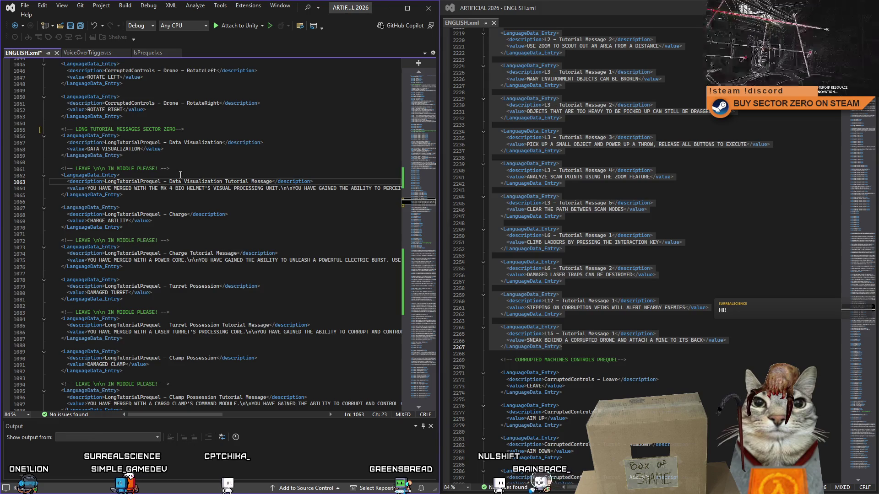
scroll(186, 185, "down", 2)
scroll(200, 205, "down", 1)
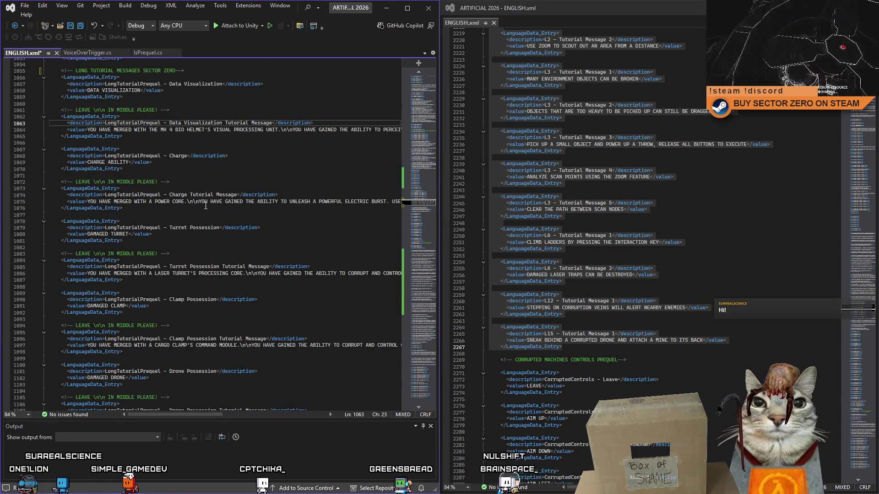
scroll(204, 206, "down", 2)
scroll(207, 206, "down", 4)
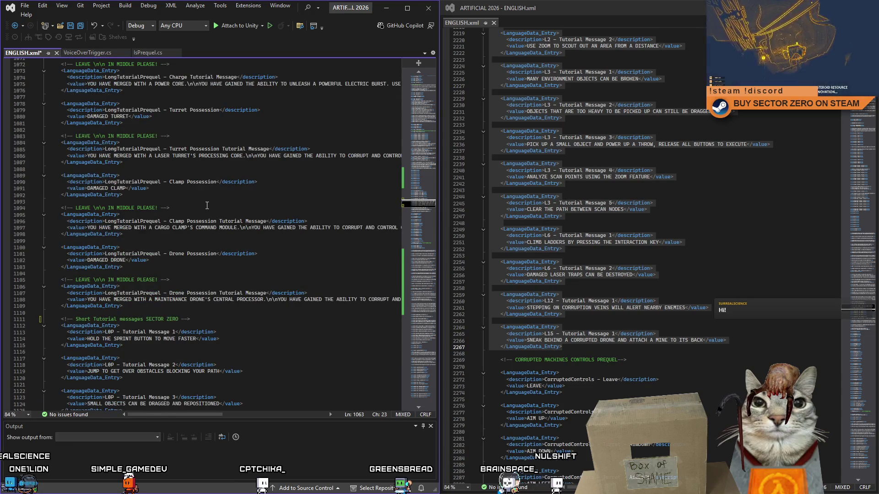
scroll(201, 227, "down", 2)
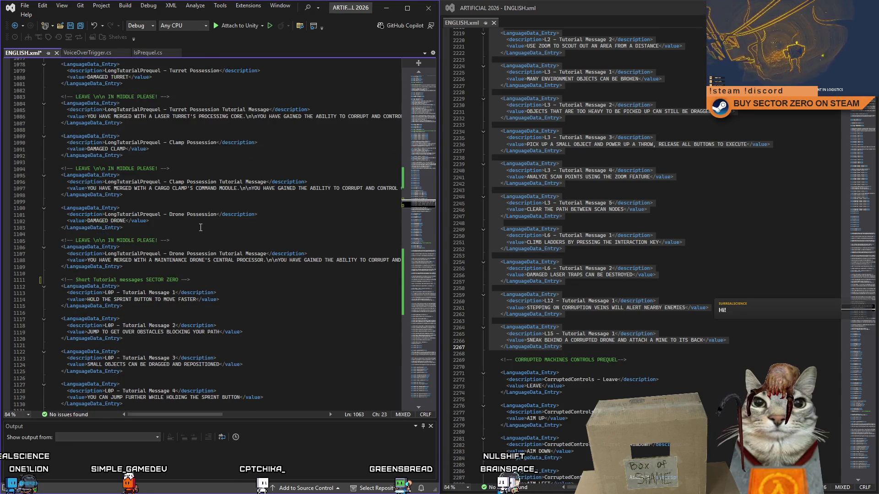
scroll(201, 227, "up", 2)
scroll(202, 227, "up", 7)
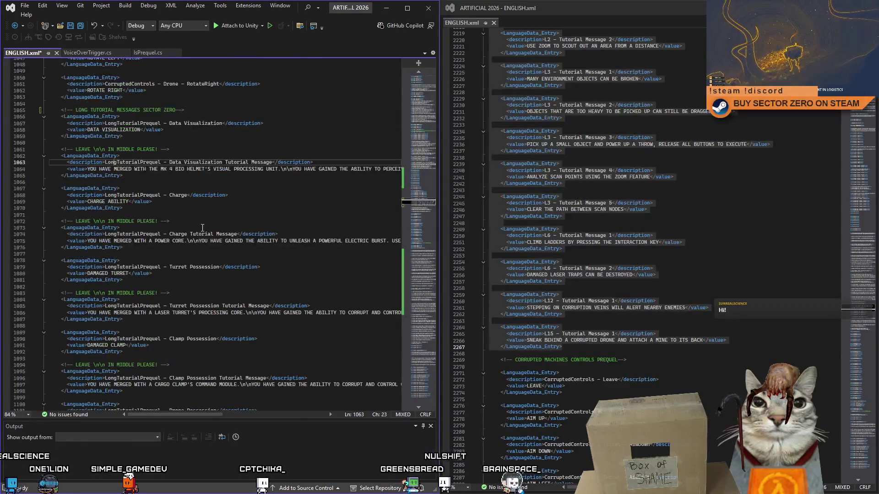
scroll(202, 228, "up", 3)
left_click(168, 143)
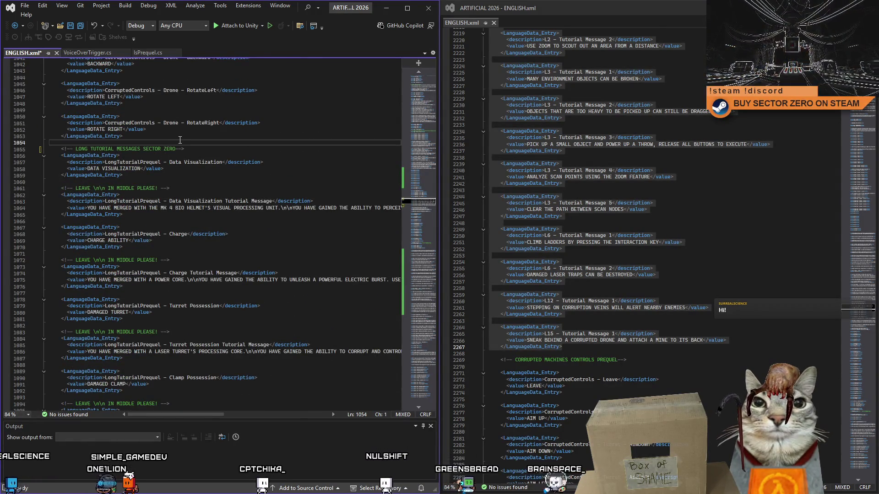
key("Return")
key("ctrl+v")
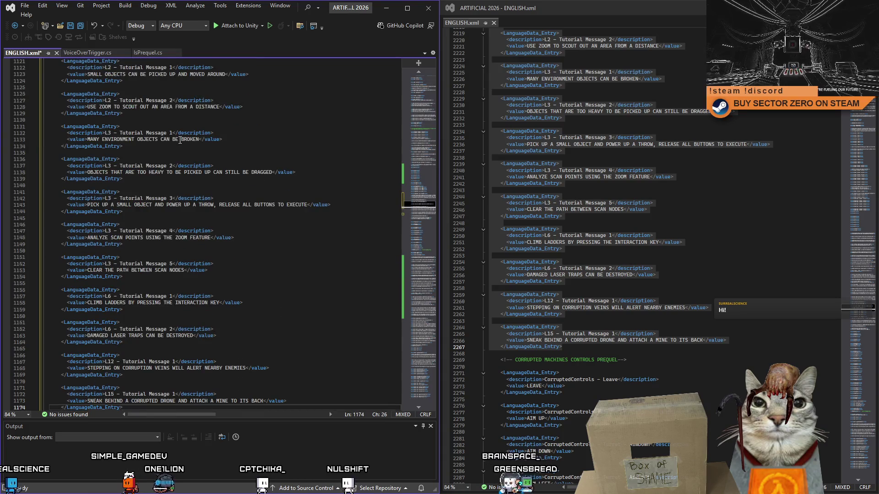
scroll(180, 139, "up", 10)
scroll(180, 139, "up", 1)
scroll(180, 139, "up", 2)
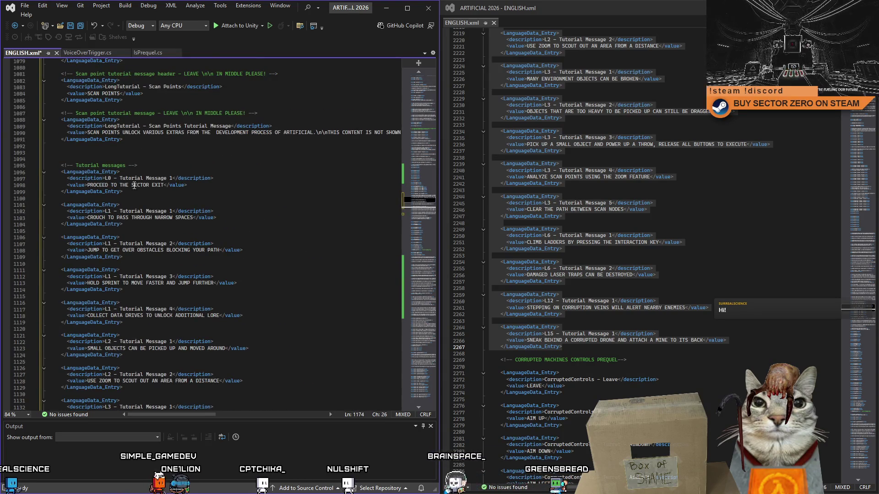
Change the pasted 'Tutorial' comment into the header SHORT TUTORIAL MESSAGES
double_click(92, 166)
type("SHORT TUTORIA")
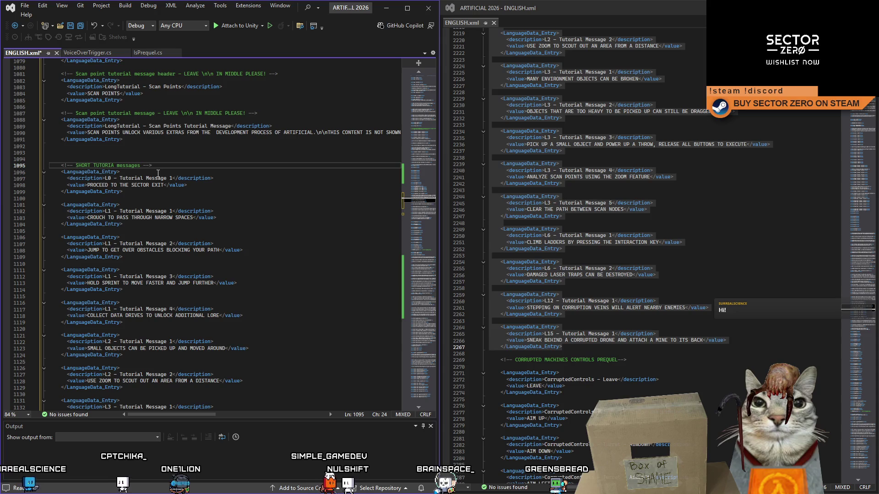
type("L MESS")
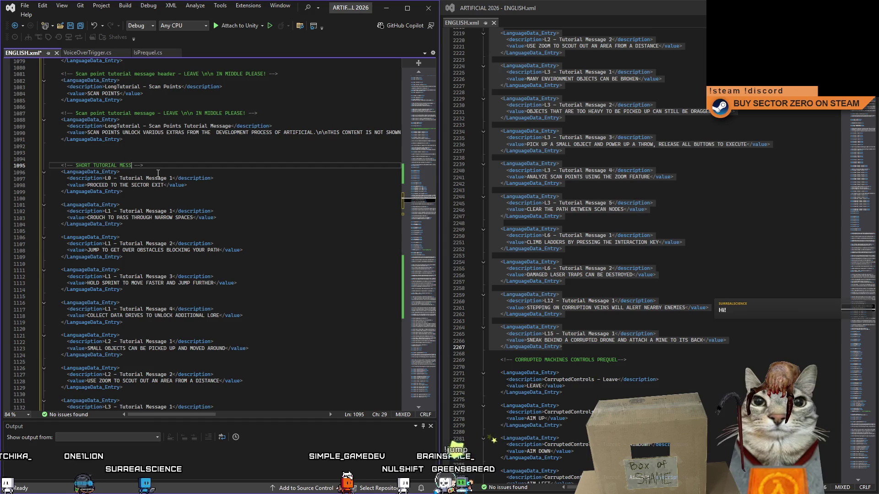
type("AGES")
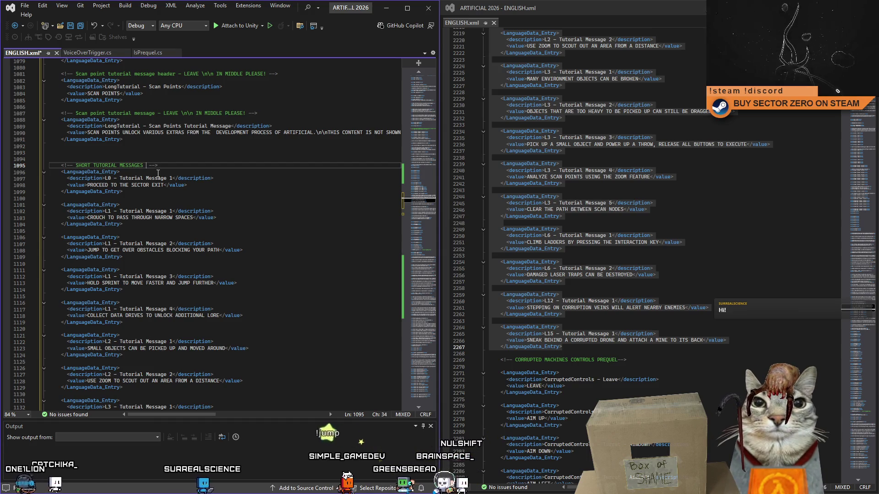
key("Right")
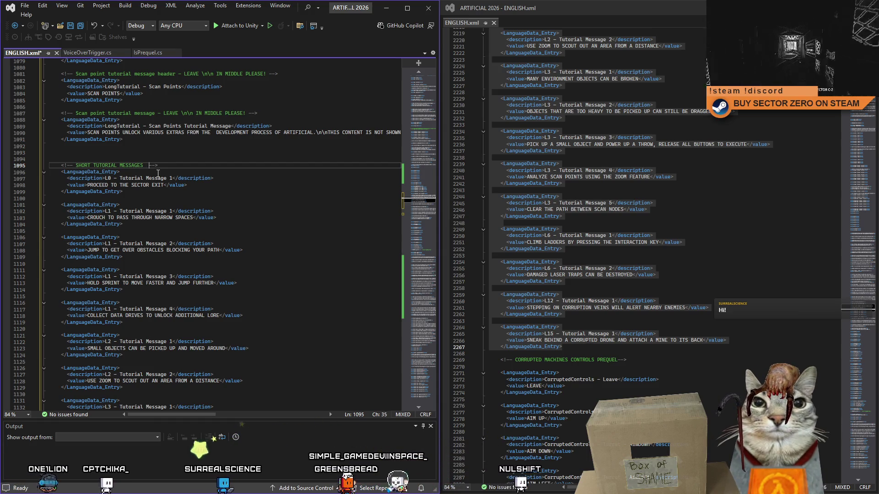
key("Down")
mouse_move(429, 204)
left_mouse_down()
mouse_move(426, 212)
mouse_move(429, 199)
left_mouse_up()
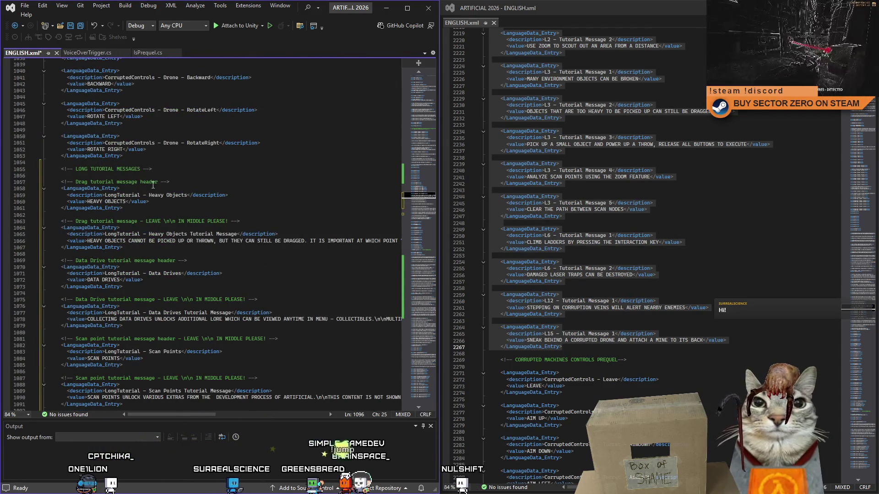
scroll(127, 114, "down", 3)
Copy the Drag tutorial comment under LONG TUTORIAL MESSAGES and trim it to the LEAVE \n\n IN MIDDLE PLEASE! note
left_click(192, 118)
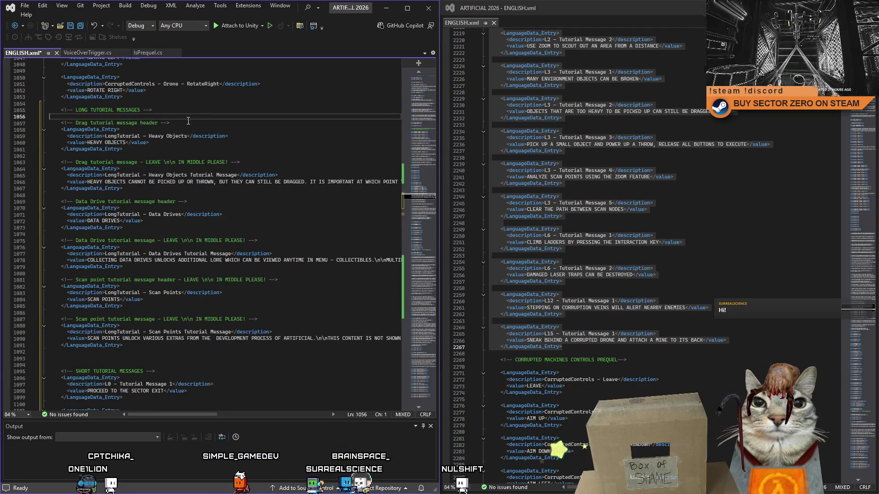
left_click(197, 123)
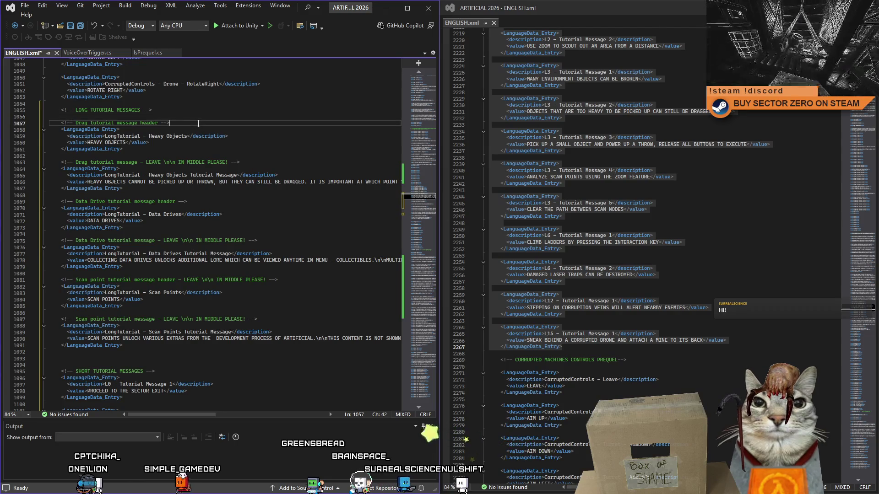
key("shift+Up")
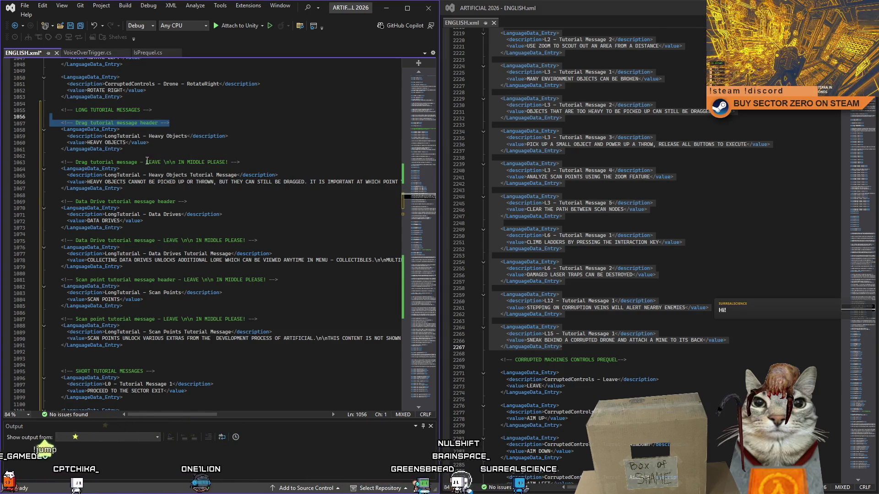
left_click_drag(239, 162, 146, 162)
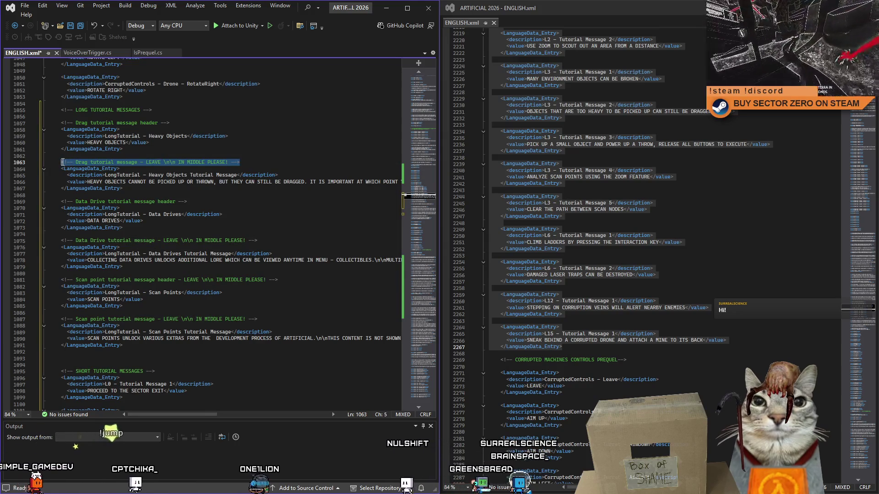
left_click(91, 116)
type("<!-- Drag tutorial message - LEAVE \\n\\n IN MIDDLE PLEASE! -->")
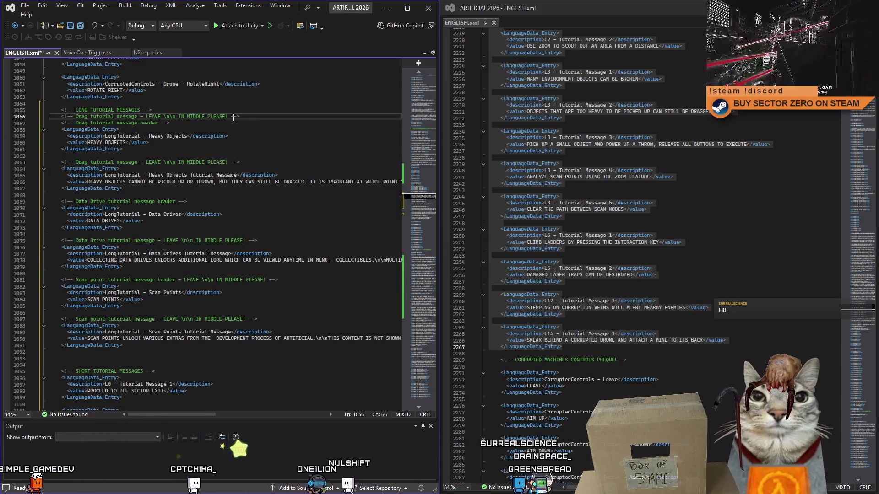
left_click_drag(148, 115, 76, 116)
key("BackSpace")
key("BackSpace")
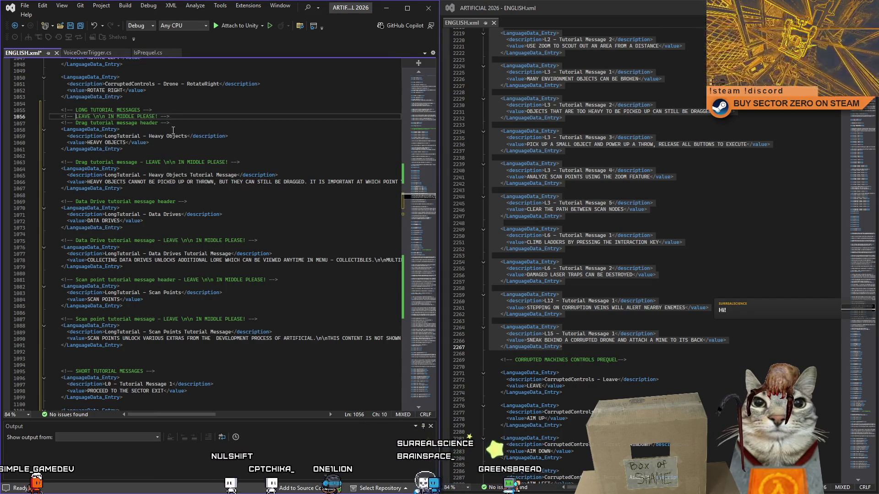
Delete the per-entry Drag, Data Drive and Scan point comments and their leftover blank lines
left_click_drag(201, 126, 49, 123)
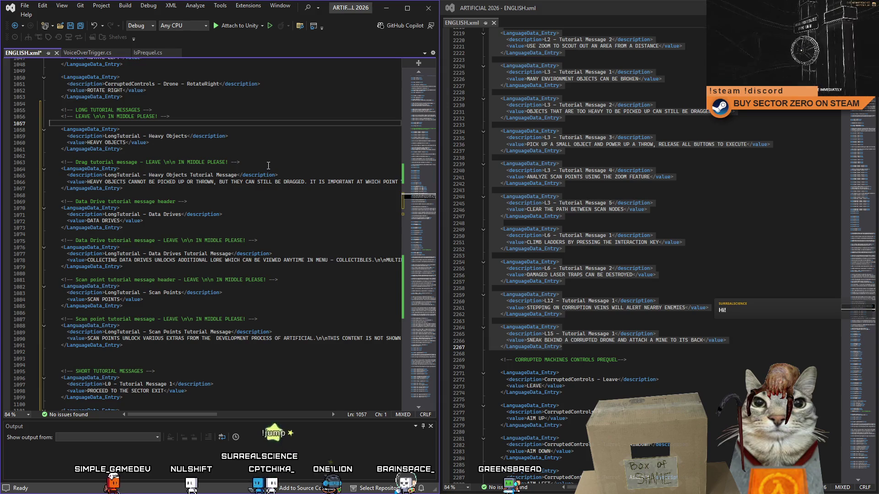
key("BackSpace")
left_click_drag(240, 156, 27, 156)
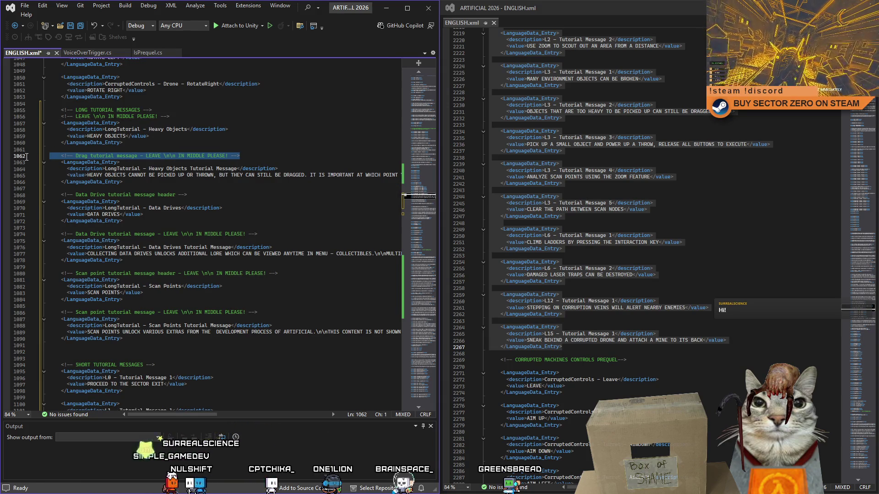
key("BackSpace")
left_click_drag(199, 196, 52, 182)
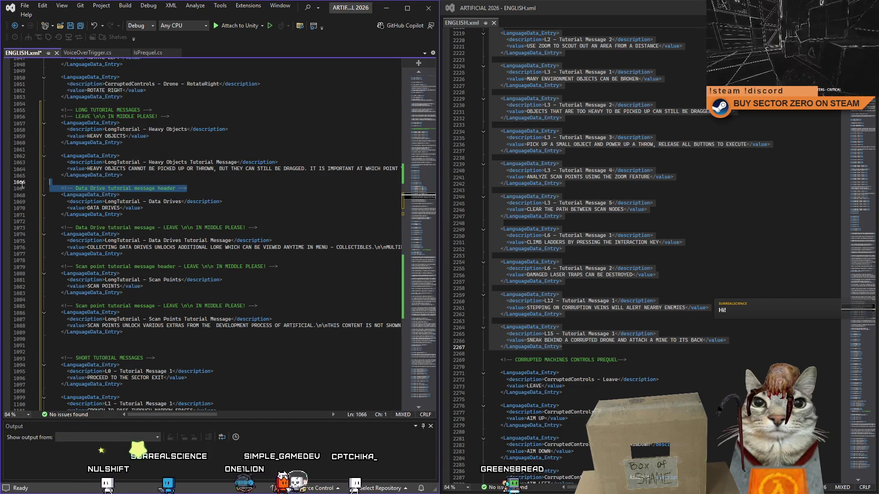
key("BackSpace")
left_click_drag(258, 221, 51, 222)
key("BackSpace")
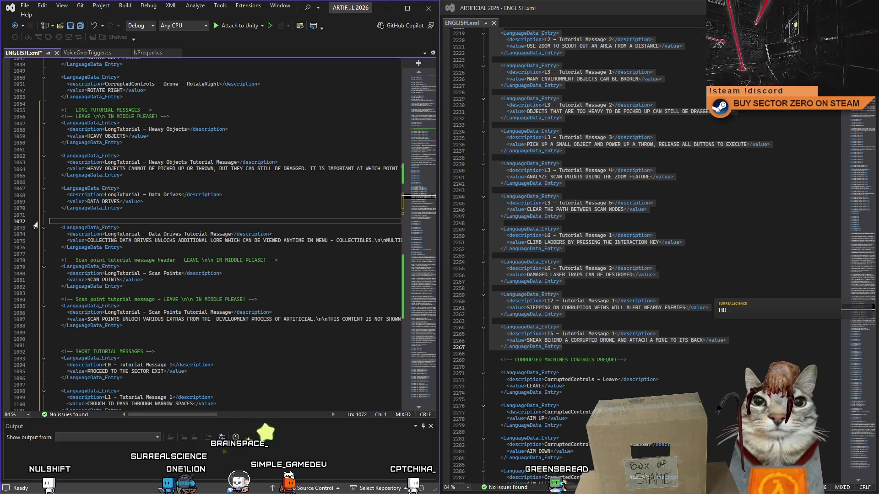
key("BackSpace")
left_click_drag(282, 253, 51, 254)
key("BackSpace")
key("BackSpace")
left_click(268, 286)
left_click_drag(268, 287, 52, 287)
key("BackSpace")
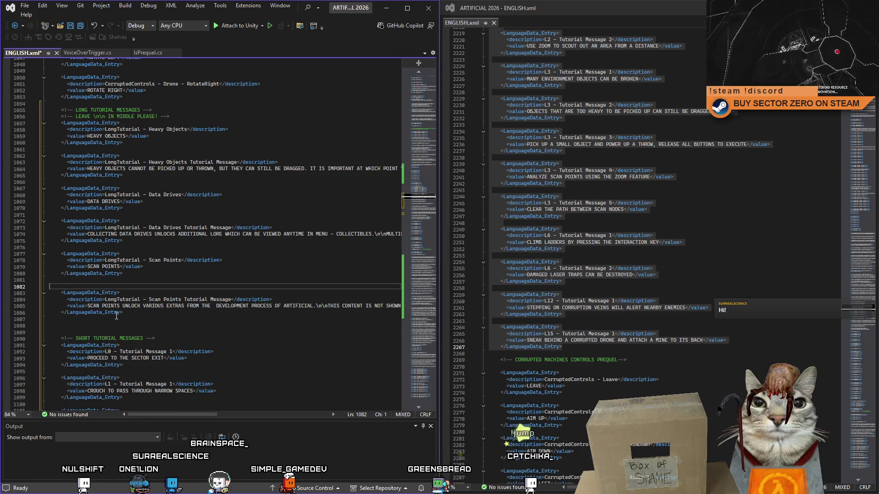
key("BackSpace")
Tidy the blank lines around the long tutorial entries and save the file
left_click(4, 318)
key("BackSpace")
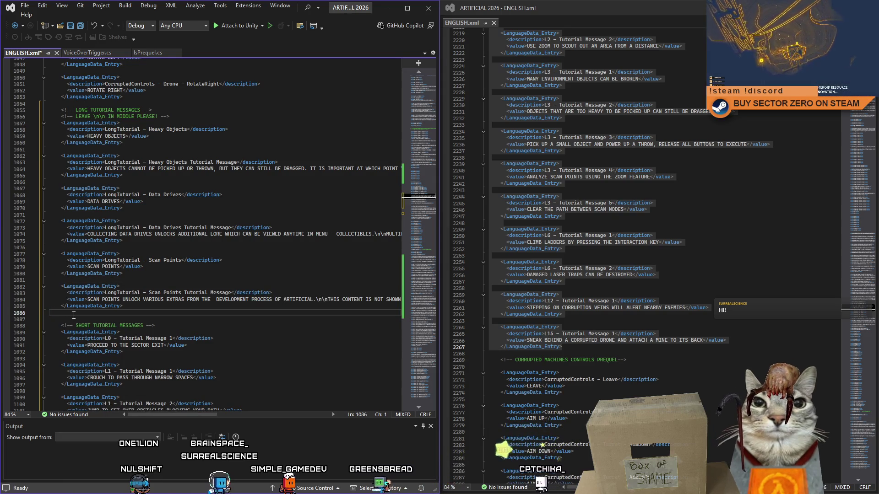
key("BackSpace")
left_click(212, 261)
left_click(270, 281)
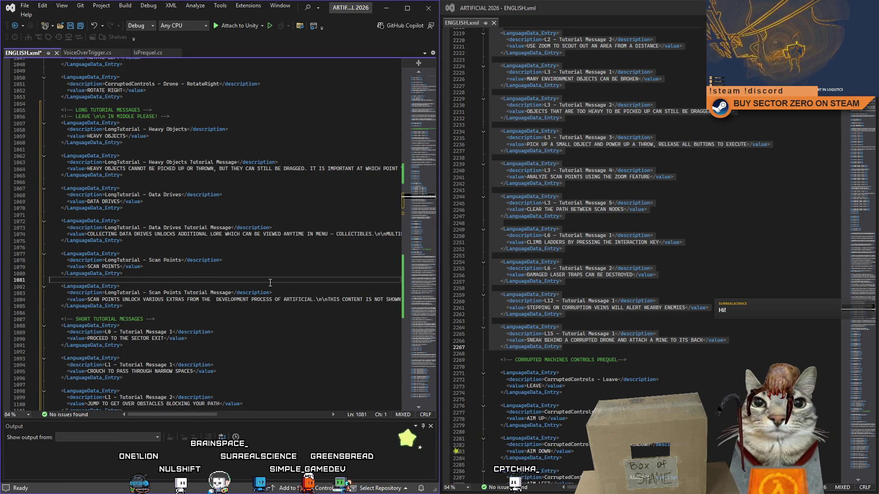
left_click(142, 305)
key("Return")
left_click(184, 228)
key("Return")
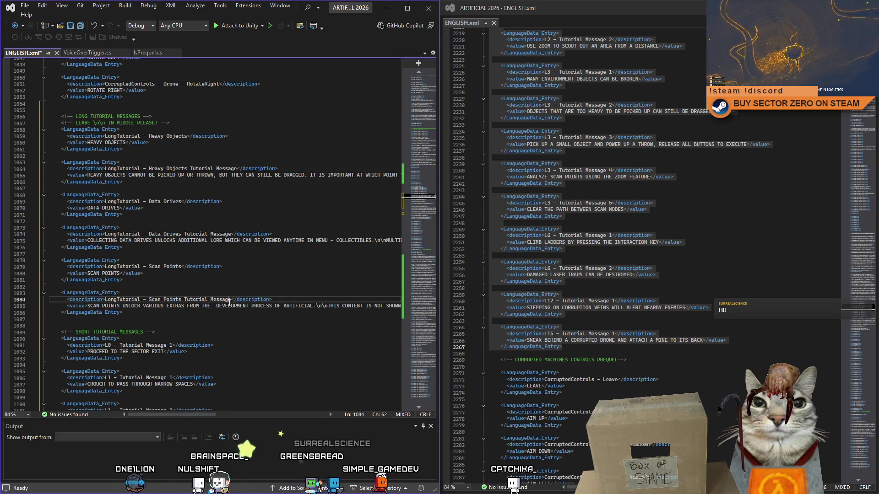
scroll(206, 206, "down", 2)
left_click(247, 283)
scroll(247, 283, "down", 1)
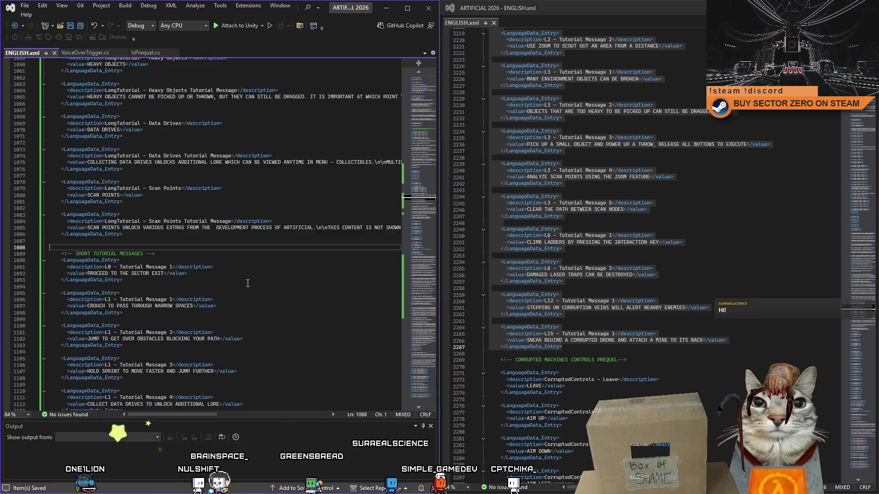
scroll(289, 282, "down", 5)
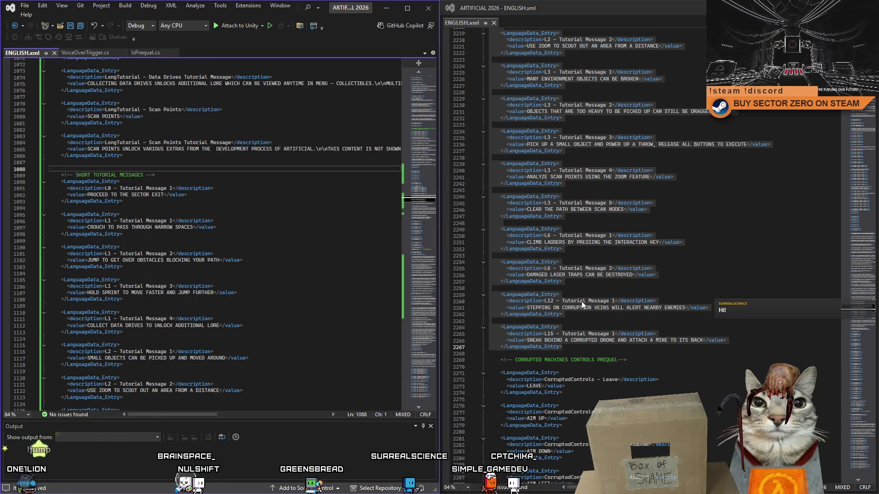
Scroll the right ENGLISH.xml view to the Collectibles comment and select its menu entries
left_click(583, 302)
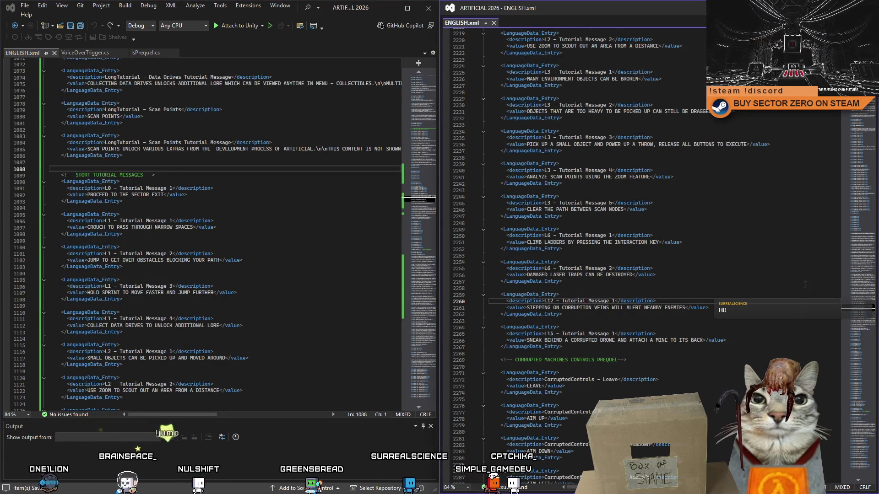
left_click_drag(856, 313, 855, 41)
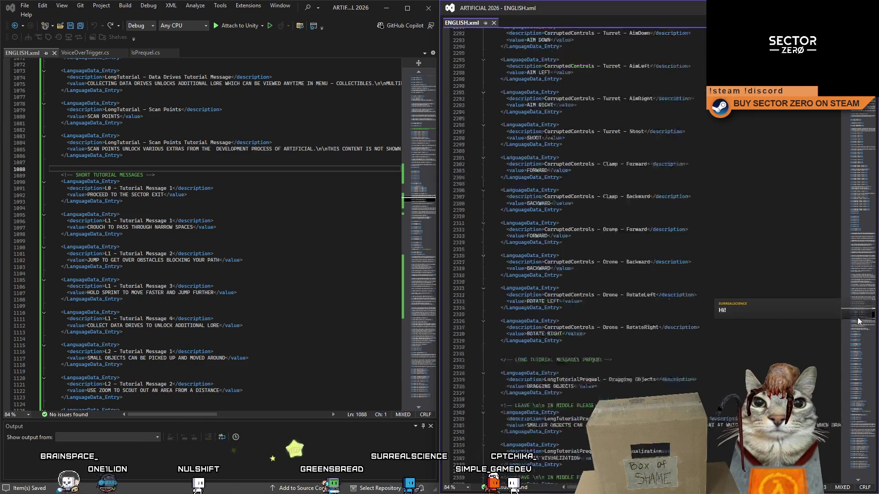
scroll(576, 261, "down", 8)
scroll(577, 261, "down", 8)
scroll(577, 261, "down", 9)
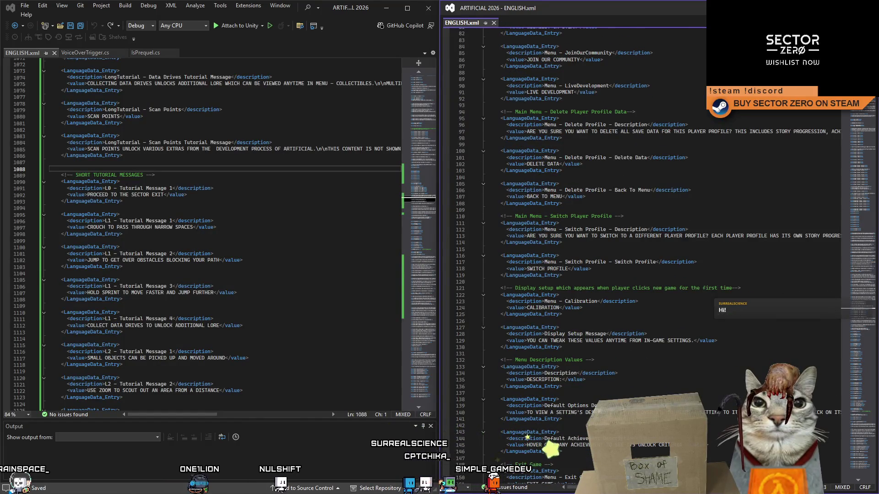
scroll(577, 261, "down", 4)
scroll(577, 261, "down", 4)
scroll(577, 261, "down", 10)
scroll(576, 261, "down", 8)
scroll(576, 262, "down", 6)
scroll(577, 261, "down", 14)
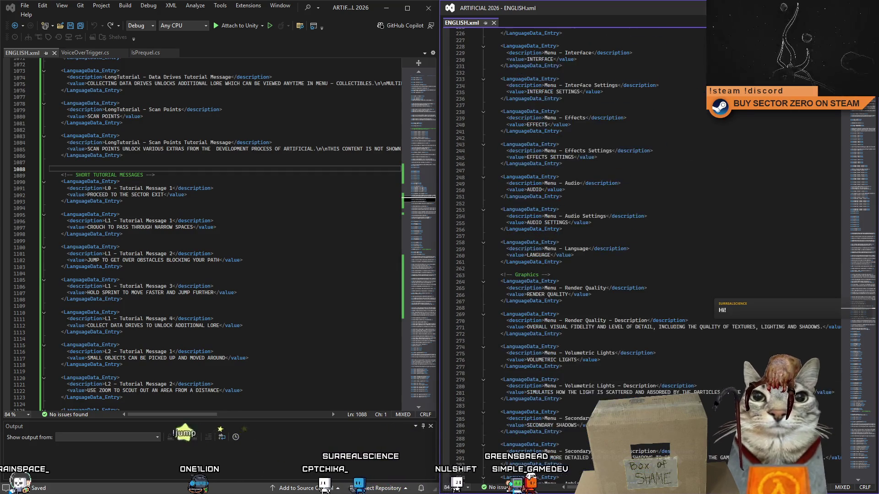
scroll(577, 261, "down", 12)
scroll(873, 103, "down", 10)
scroll(874, 103, "down", 20)
scroll(873, 104, "down", 15)
scroll(873, 104, "down", 10)
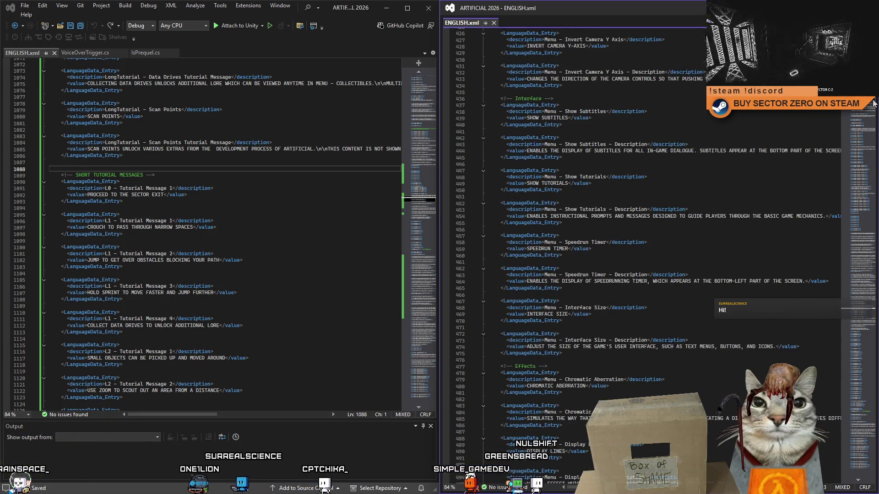
scroll(873, 103, "down", 14)
scroll(874, 107, "down", 20)
scroll(875, 107, "down", 15)
scroll(874, 106, "up", 10)
scroll(874, 107, "down", 4)
scroll(874, 107, "down", 15)
scroll(875, 106, "down", 10)
scroll(875, 107, "up", 20)
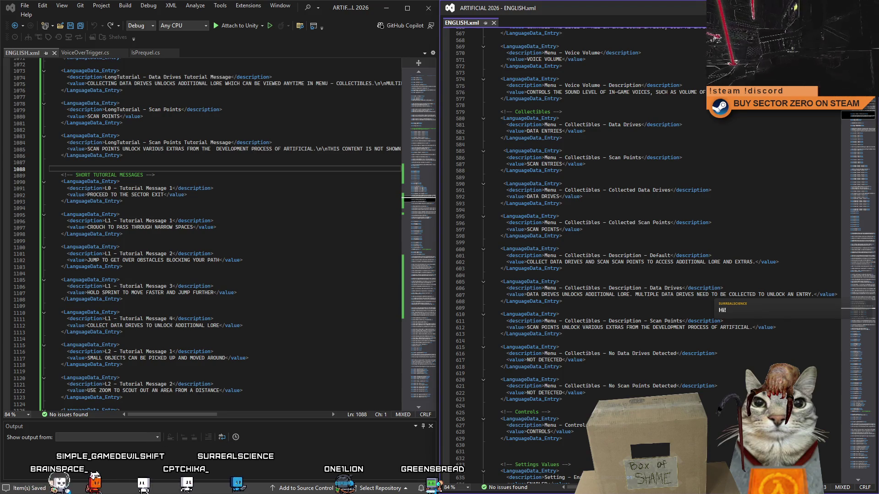
left_click_drag(500, 111, 619, 215)
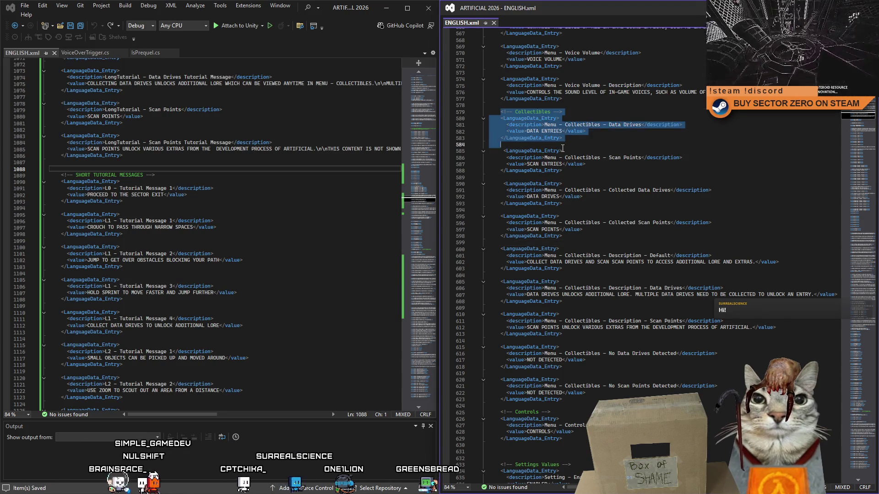
mouse_move(499, 112)
left_mouse_down()
mouse_move(603, 172)
mouse_move(644, 302)
left_mouse_up()
left_click(637, 242)
left_click_drag(500, 92, 643, 153)
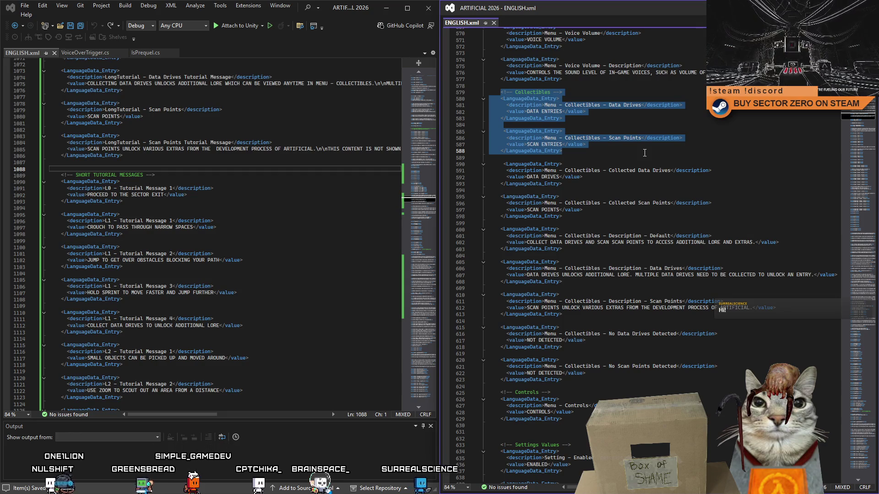
mouse_move(644, 153)
left_mouse_down()
mouse_move(642, 196)
mouse_move(632, 179)
mouse_move(645, 255)
left_mouse_up()
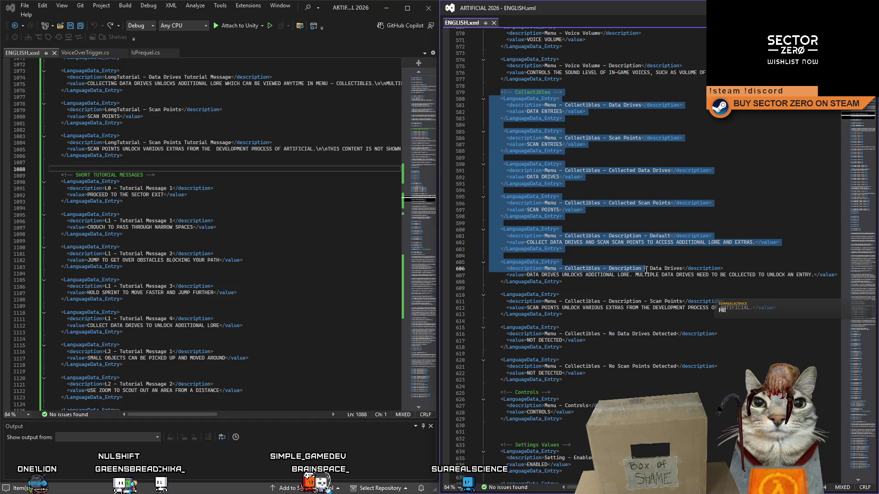
left_click(643, 288)
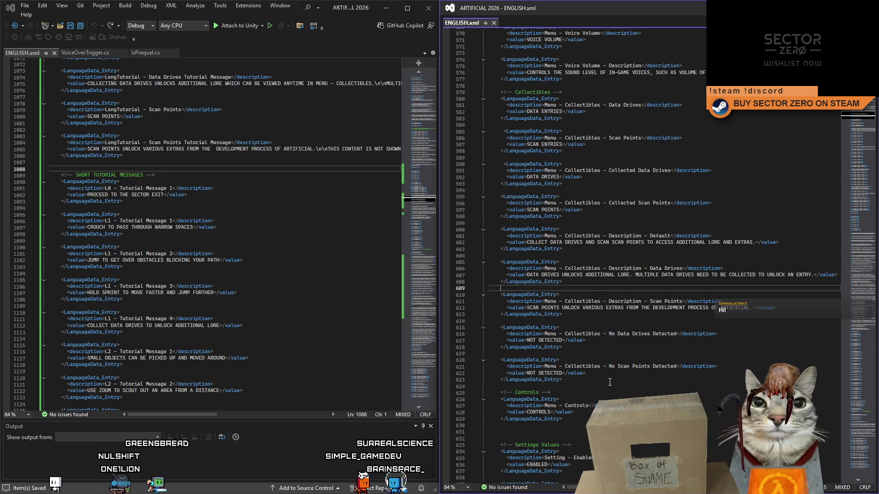
left_click_drag(609, 382, 486, 95)
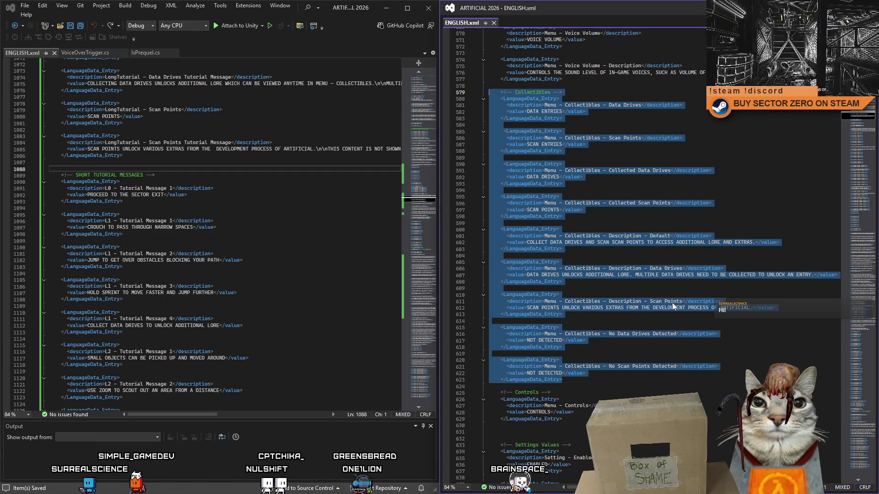
left_click(647, 242)
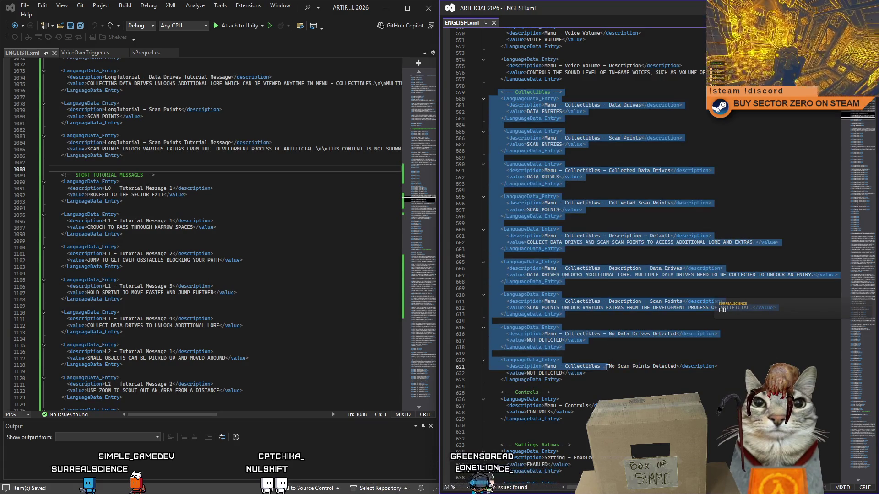
left_click_drag(502, 96, 608, 385)
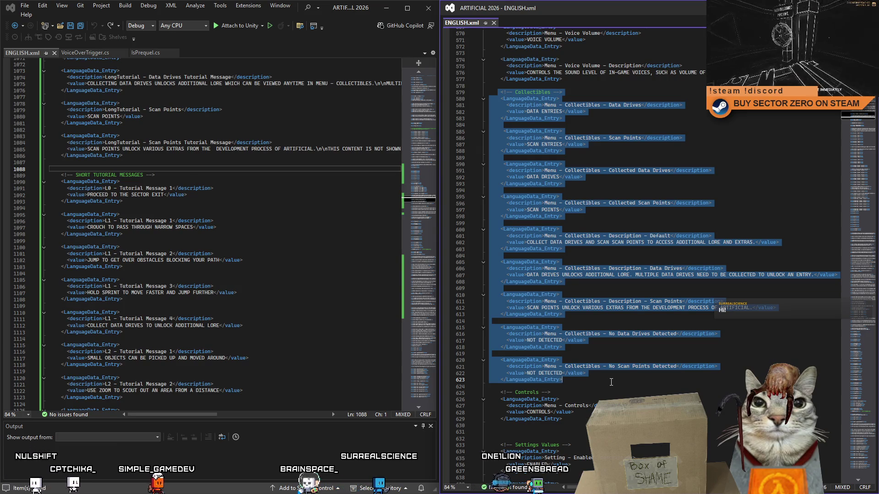
left_click(610, 382)
scroll(610, 382, "up", 10)
scroll(611, 382, "up", 20)
scroll(610, 382, "up", 20)
scroll(751, 167, "up", 20)
scroll(752, 167, "up", 20)
scroll(752, 167, "up", 20)
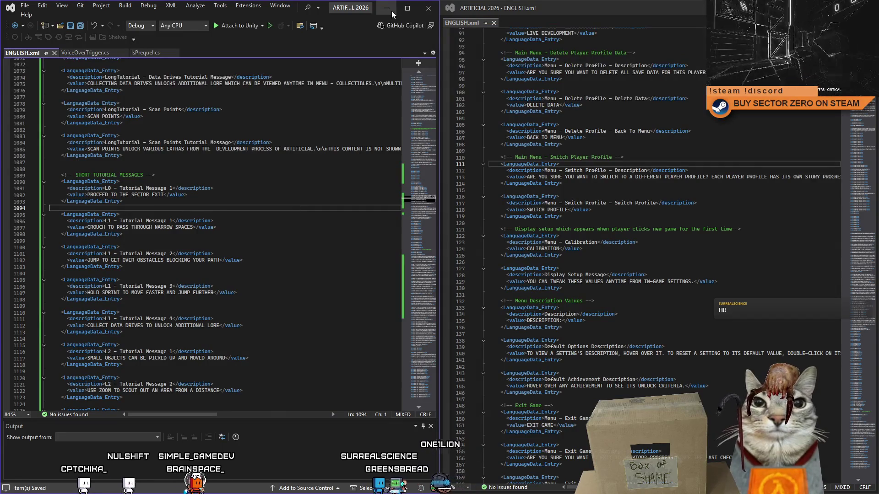
Close the code editor windows to reveal Unity and stop the running game
left_click_drag(392, 10, 340, 42)
left_click(335, 38)
left_click(267, 409)
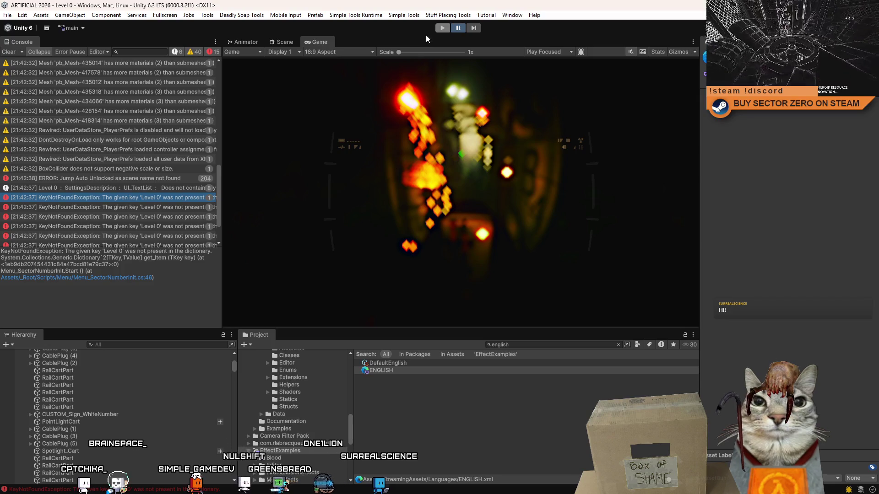
key("ctrl+p")
key("ctrl+p")
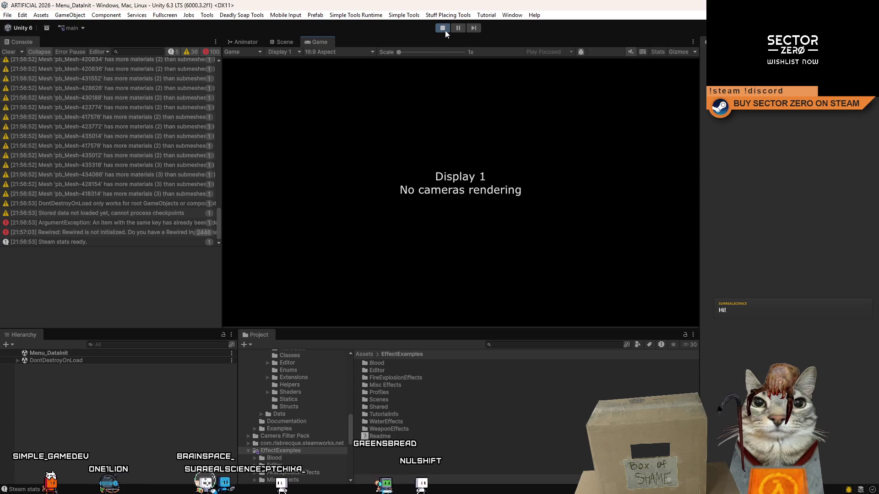
Exit play mode and relaunch the game from the Menu_DataInit startup scene
left_click(442, 28)
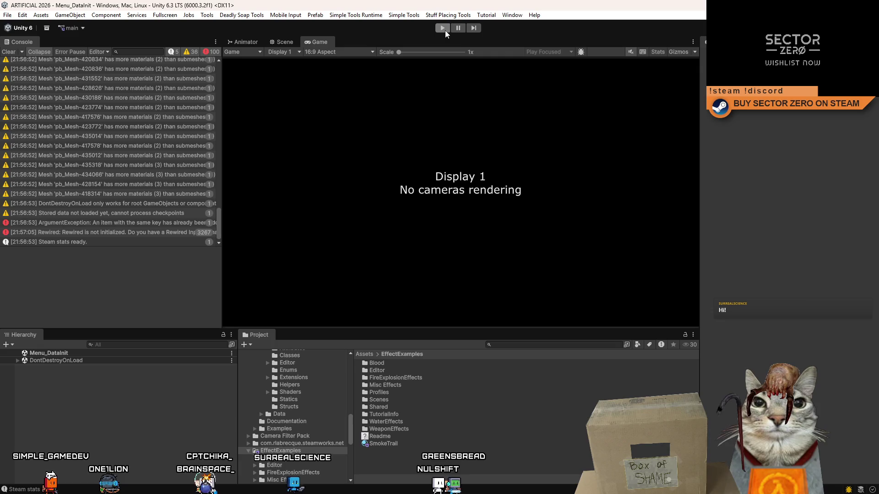
left_click(442, 28)
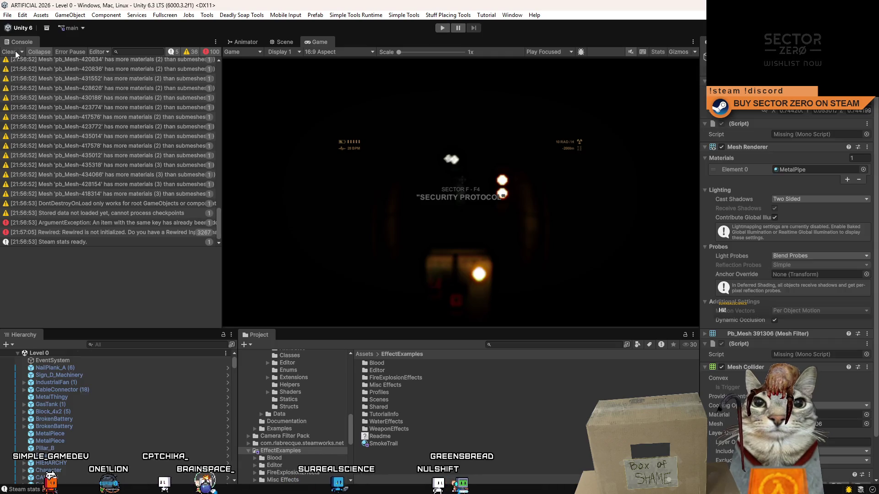
left_click(442, 28)
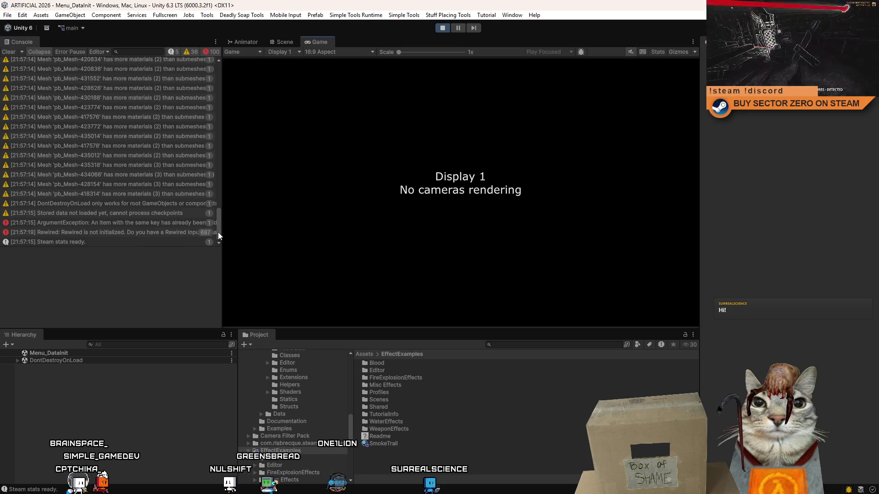
left_click_drag(217, 232, 212, 77)
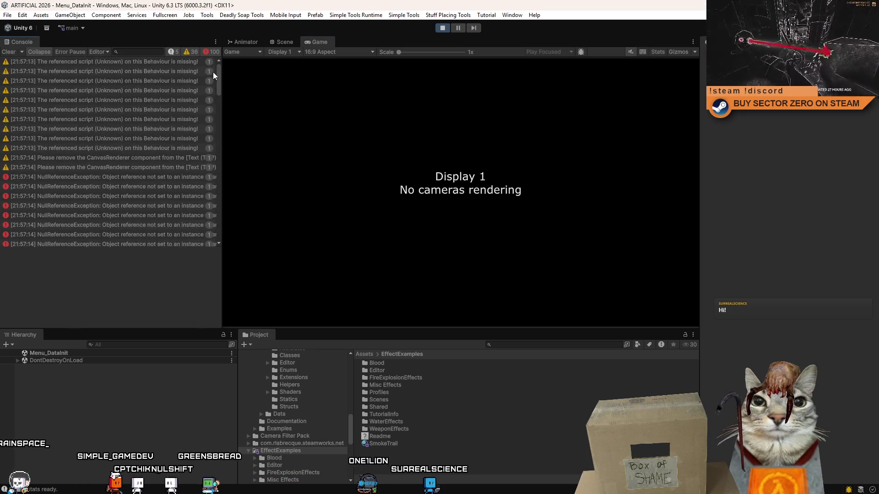
scroll(215, 76, "down", 5)
scroll(222, 99, "up", 1)
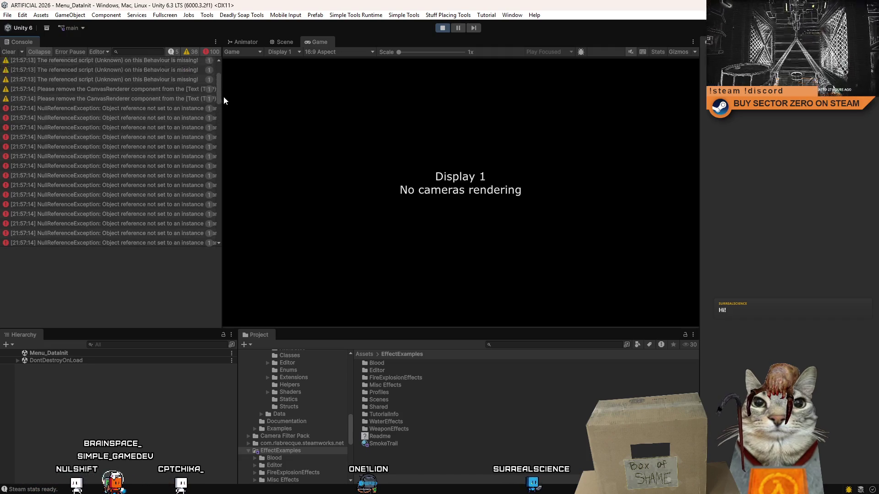
scroll(220, 110, "down", 3)
scroll(218, 130, "down", 3)
scroll(215, 144, "down", 2)
scroll(215, 133, "up", 1)
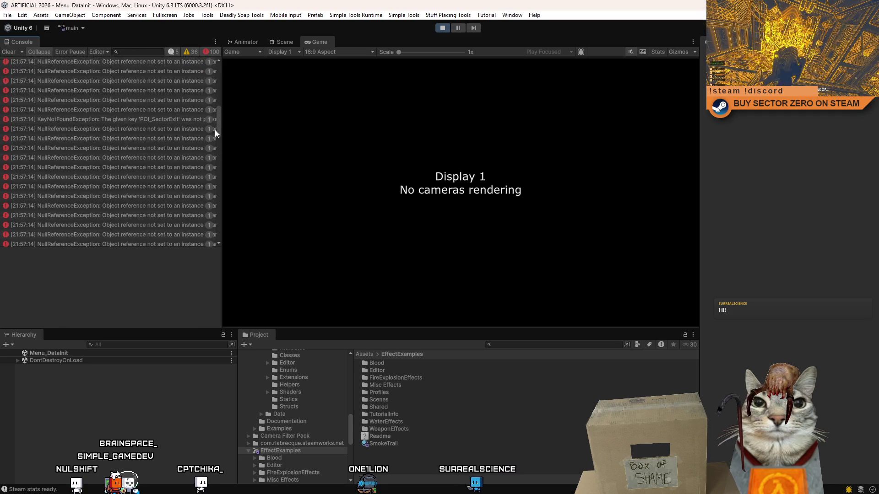
Read the stack traces of the POI_SectorExit and duplicate-key 'L5 - Voice Line 2' errors with the game paused
left_click(190, 121)
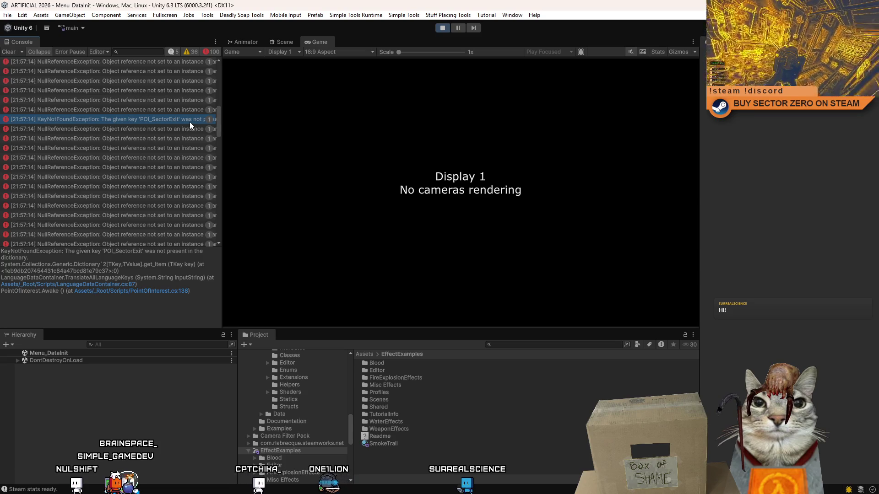
left_click_drag(220, 122, 217, 244)
scroll(220, 136, "down", 3)
scroll(221, 140, "down", 2)
scroll(221, 141, "down", 3)
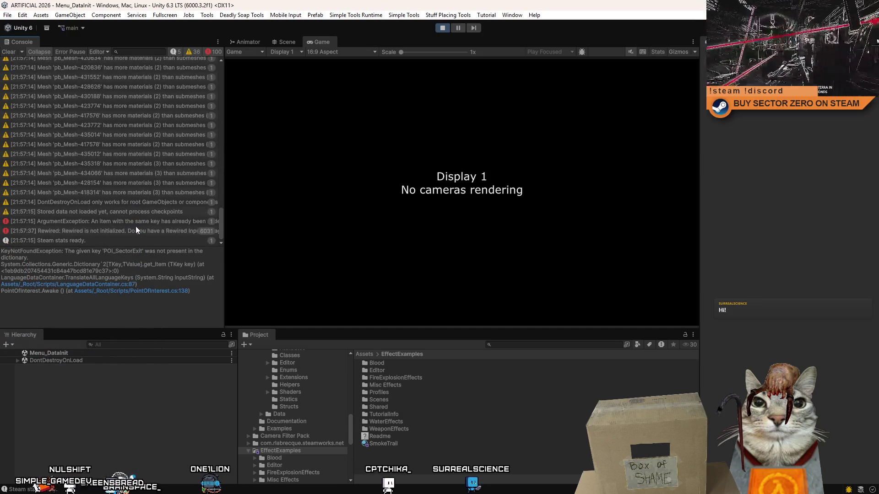
left_click(137, 223)
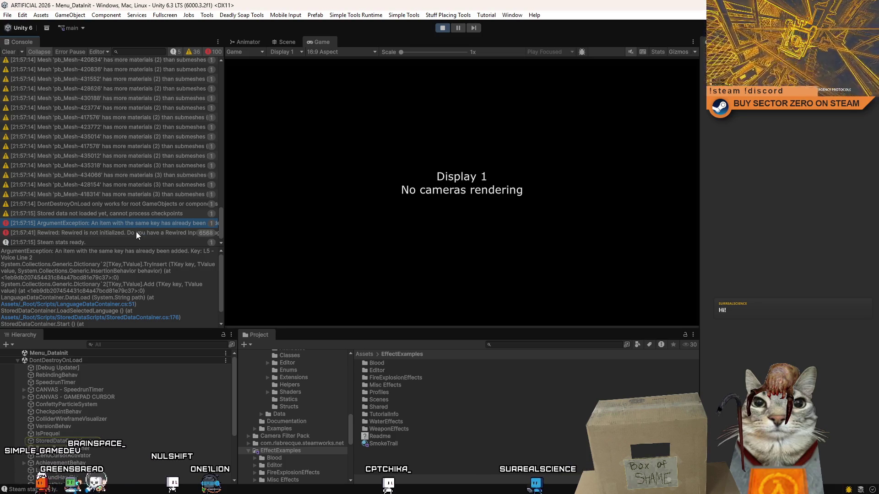
left_click(458, 28)
mouse_move(223, 235)
left_mouse_down()
mouse_move(329, 243)
mouse_move(288, 243)
left_mouse_up()
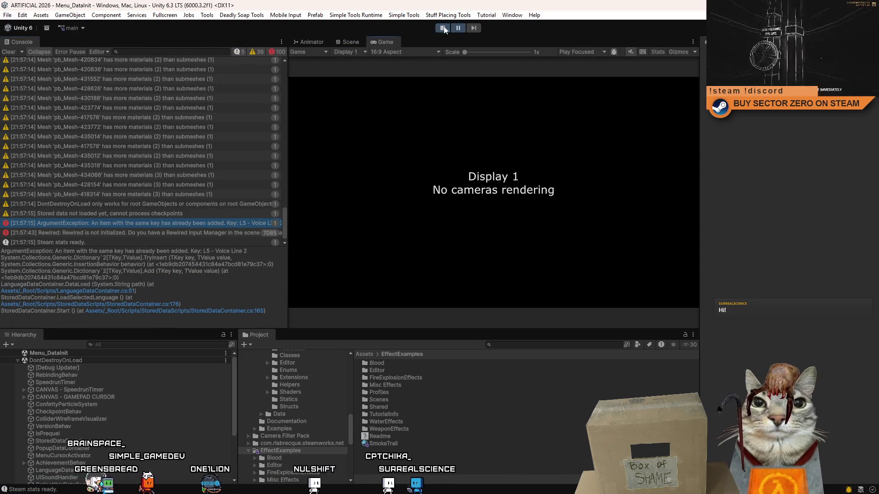
Stop play mode and switch to the language file in Visual Studio
left_click(443, 29)
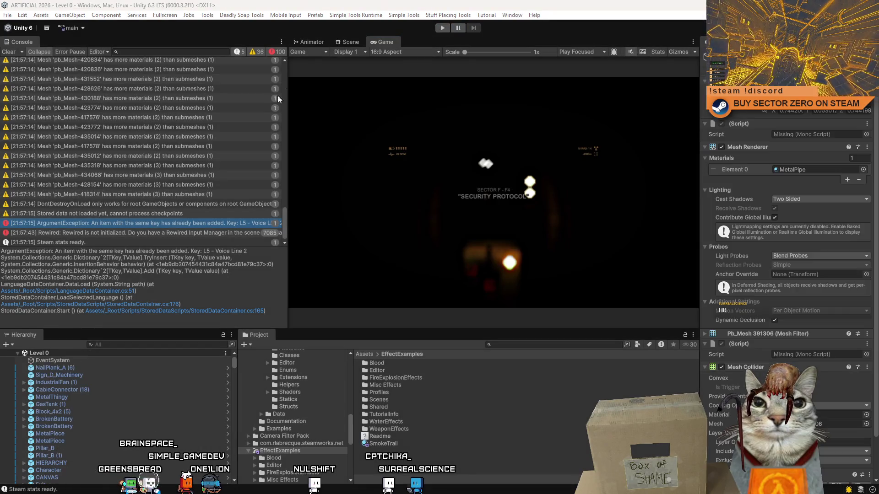
key("alt+Tab")
left_click(298, 300)
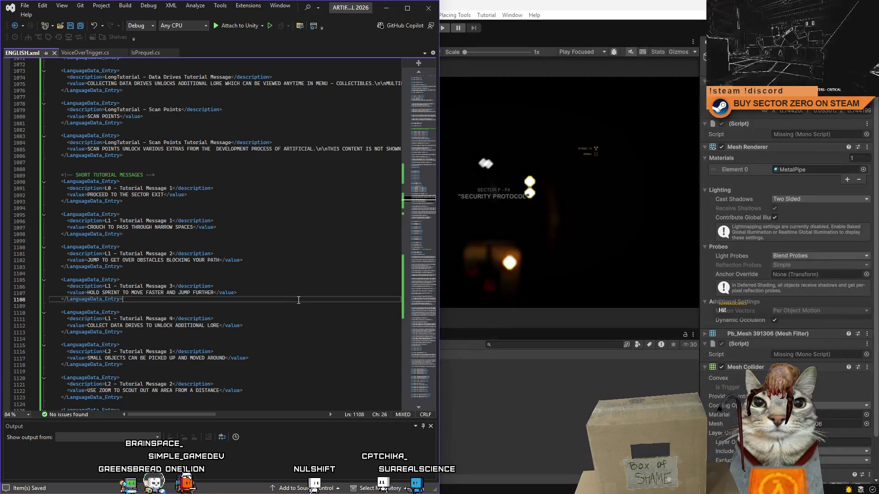
Search ENGLISH.xml for 'L5 - Voice Line 2' and jump to its duplicate entry
key("ctrl+f")
type("L")
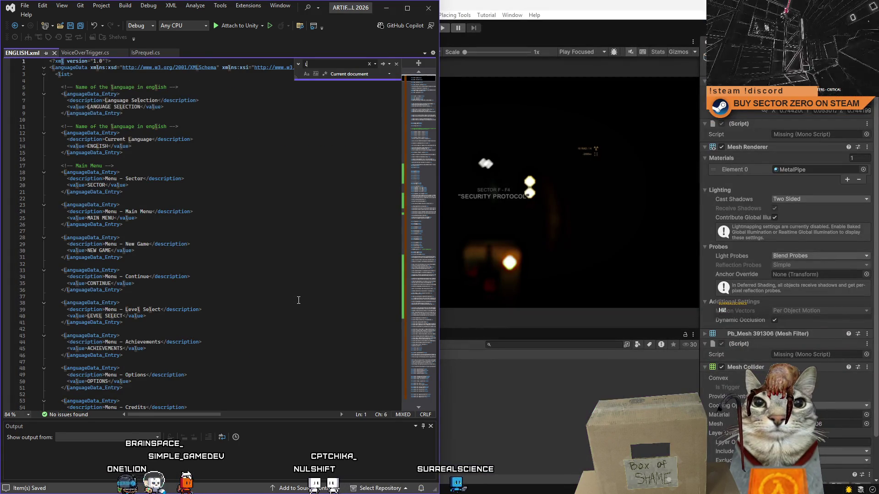
type("5 - V")
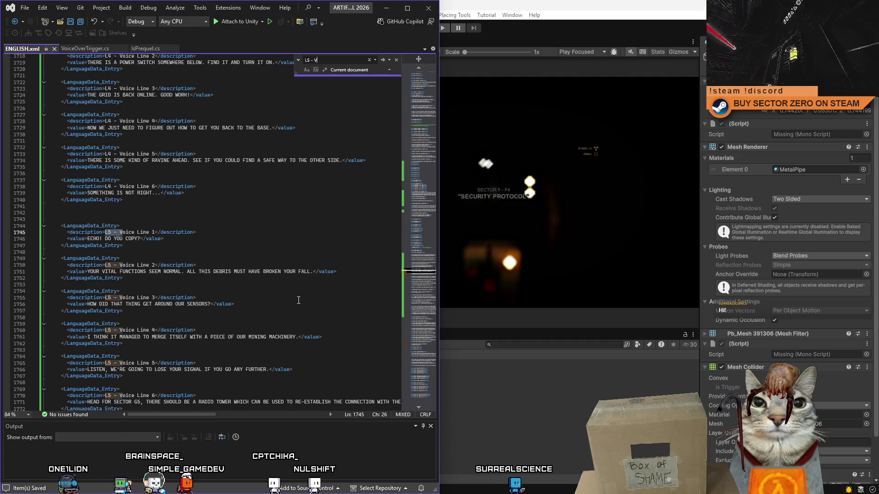
type("oice Line ")
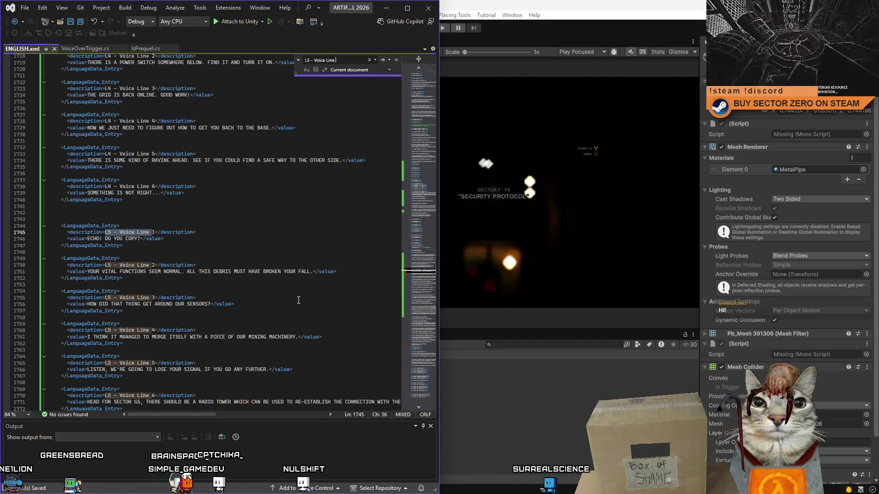
type("2")
left_click(425, 345)
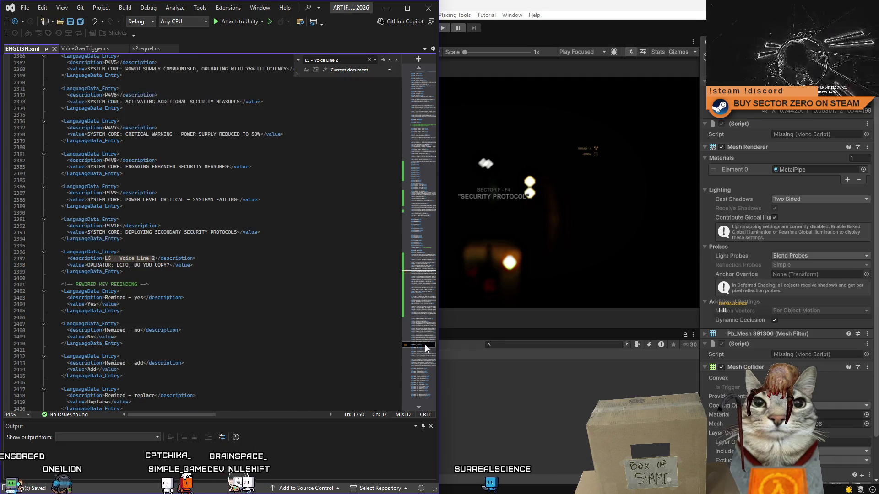
mouse_move(425, 344)
left_mouse_down()
mouse_move(427, 356)
mouse_move(426, 347)
left_mouse_up()
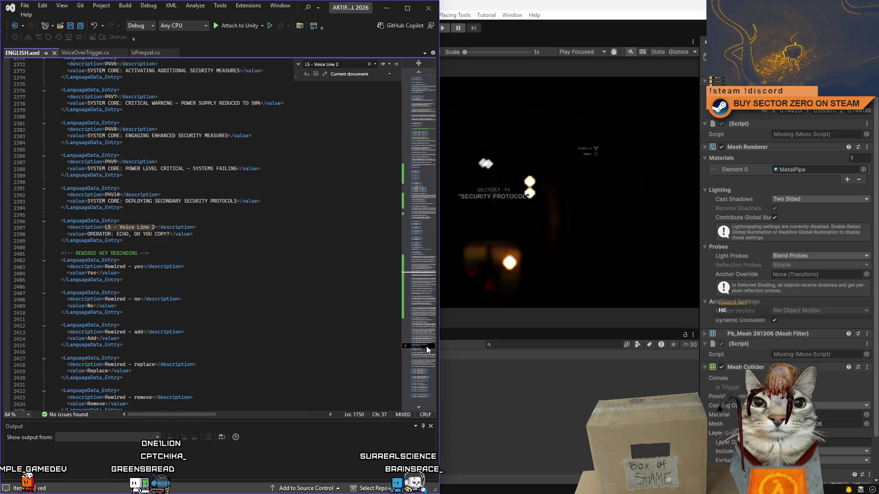
Delete the duplicate L5 - Voice Line 2 entry and return to Unity
left_click_drag(143, 244, 48, 220)
key("Delete")
left_click(279, 244)
left_click(274, 299)
left_click(386, 8)
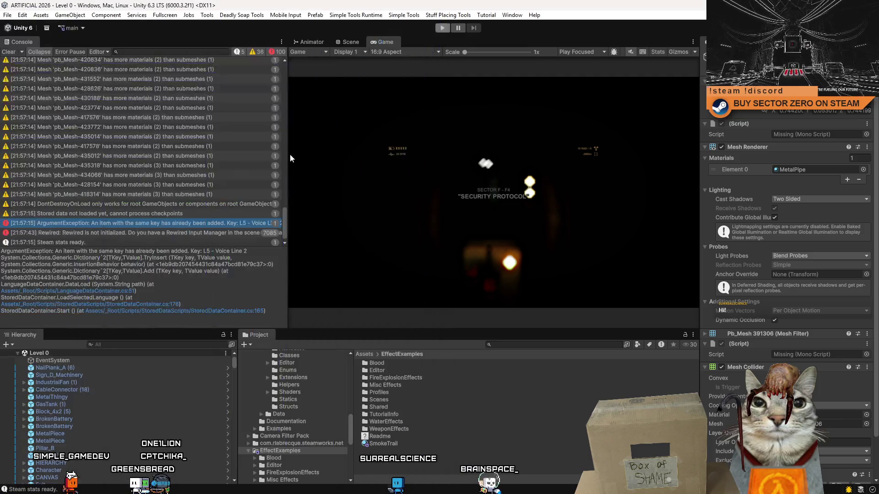
Clear the console, run the game with a wider Game view and read a Level 0 key error's trace
left_click(9, 51)
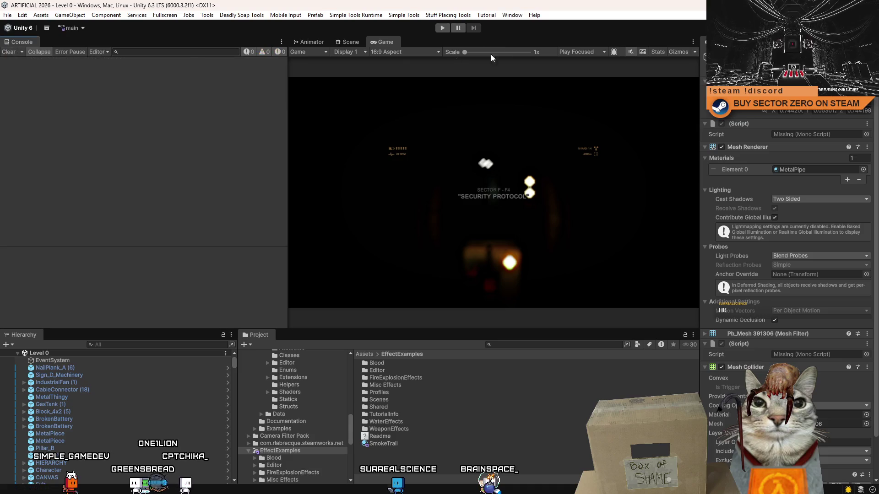
left_click(441, 28)
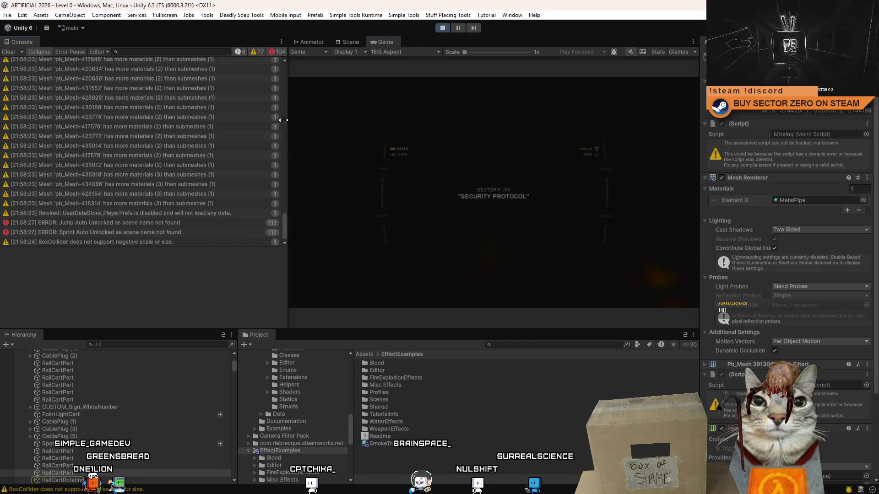
left_click_drag(287, 121, 216, 137)
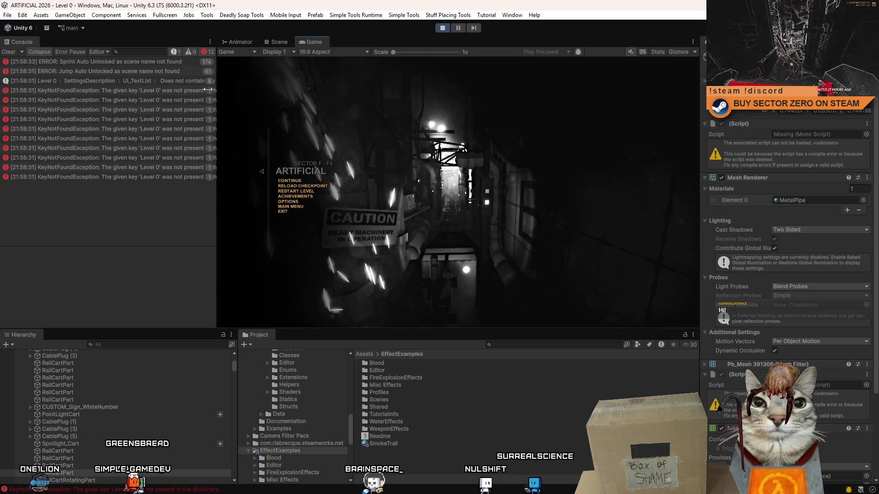
left_click(180, 93)
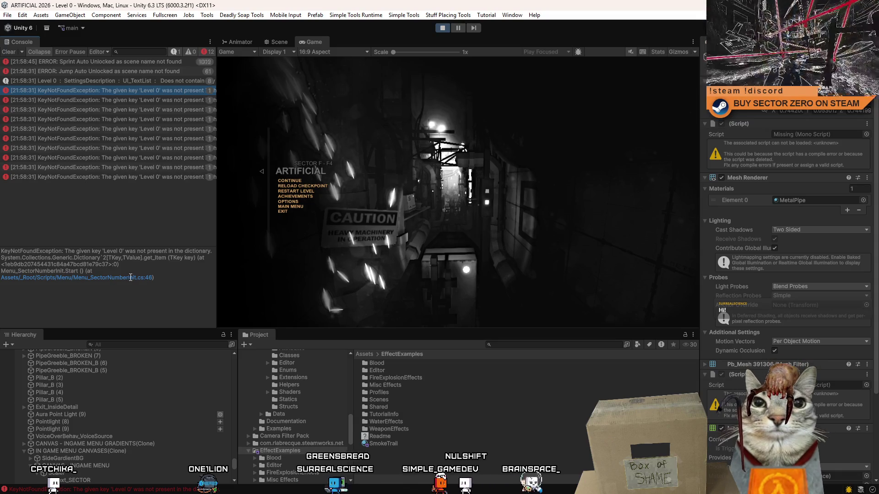
Stop play mode and start the game again
left_click(441, 28)
left_click(441, 28)
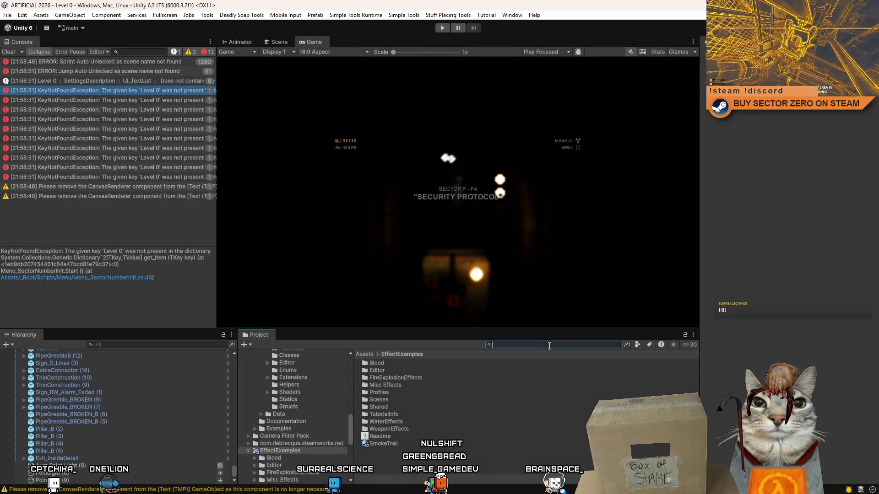
type("level")
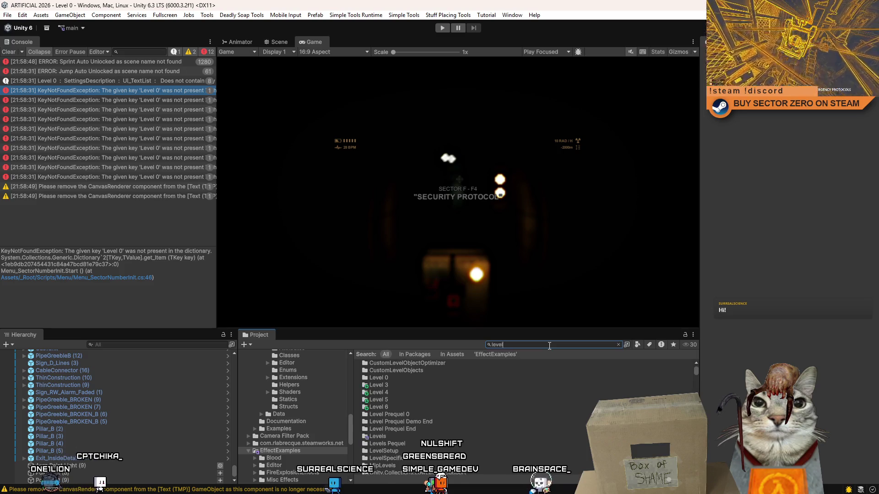
type(" data")
Select the LevelData prefab, widen its Inspector and expand the Level Order List of Level Prequel 0–5 entries
left_click(398, 362)
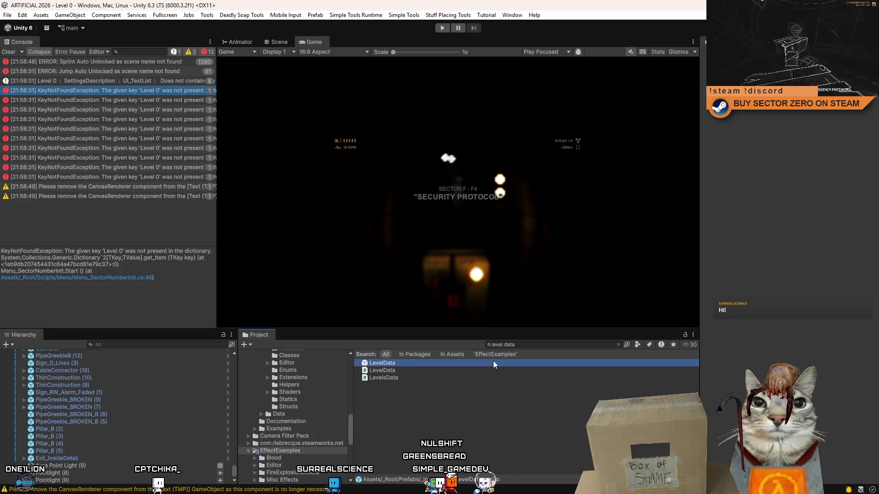
left_click(543, 345)
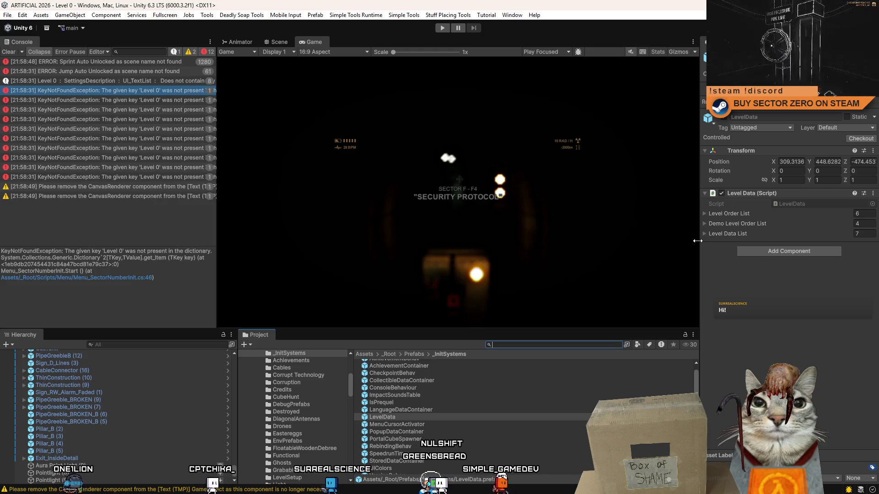
left_click_drag(697, 241, 672, 248)
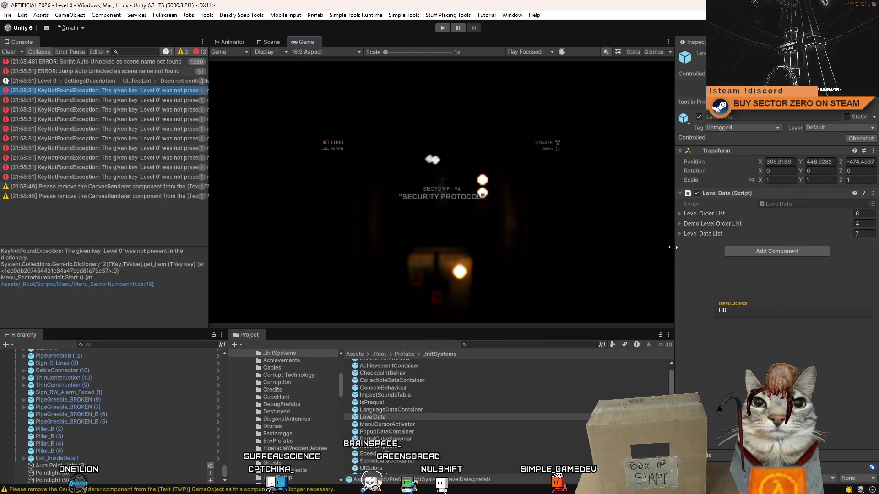
left_click(680, 236)
left_click(678, 215)
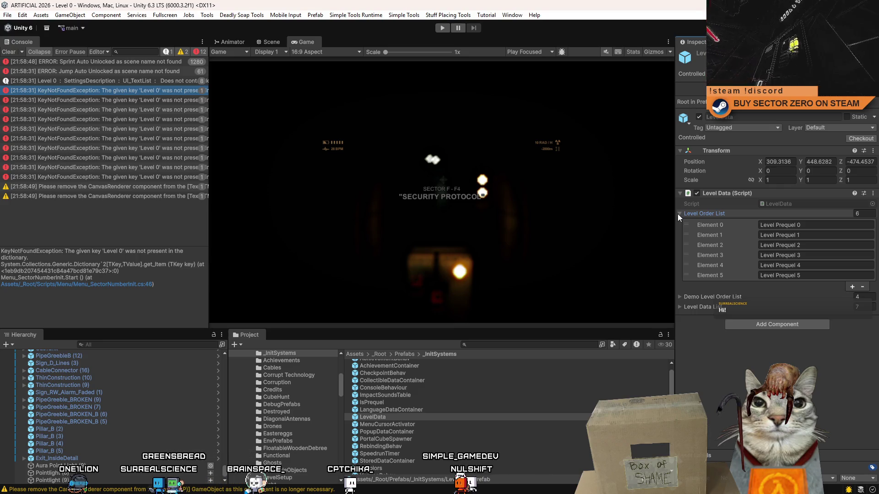
Peek at the Demo Level Order List, then expand the Level Data List and the D - C3 entry's fields
double_click(678, 213)
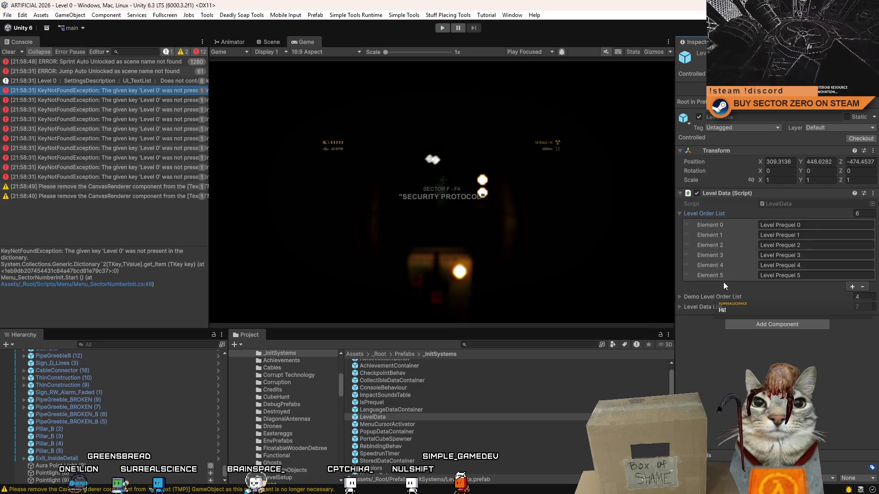
left_click(682, 298)
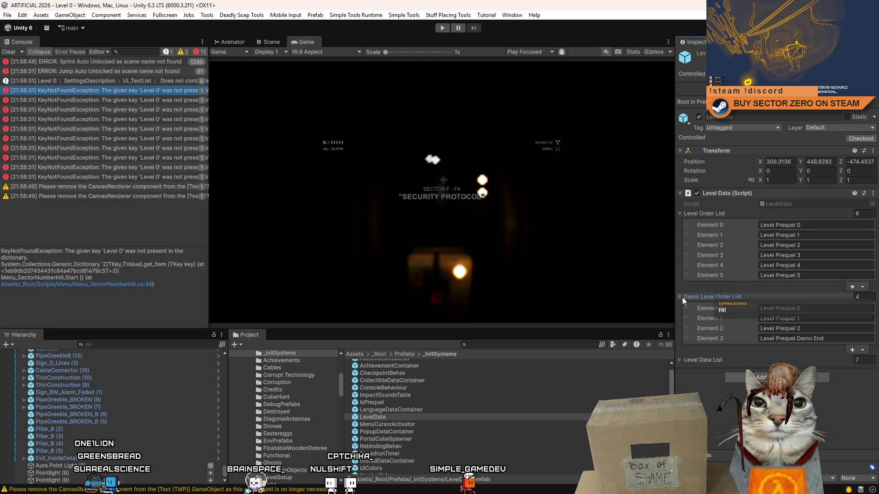
left_click(681, 297)
left_click(679, 309)
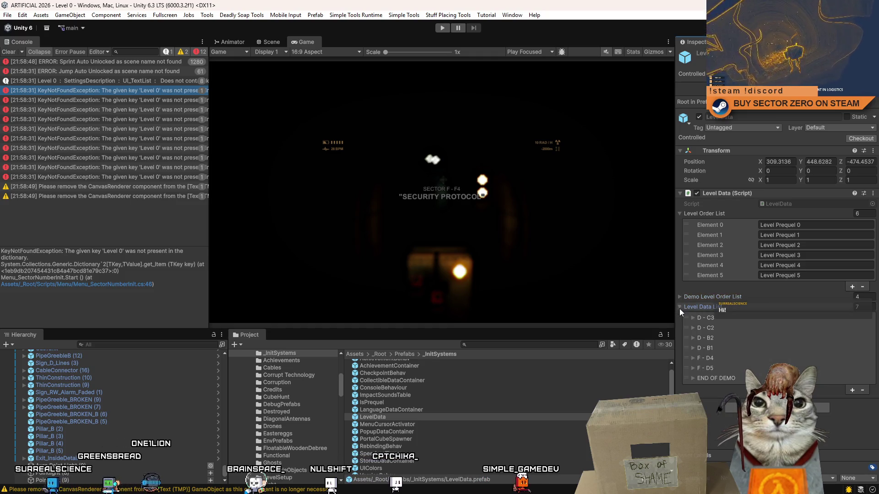
left_click(693, 318)
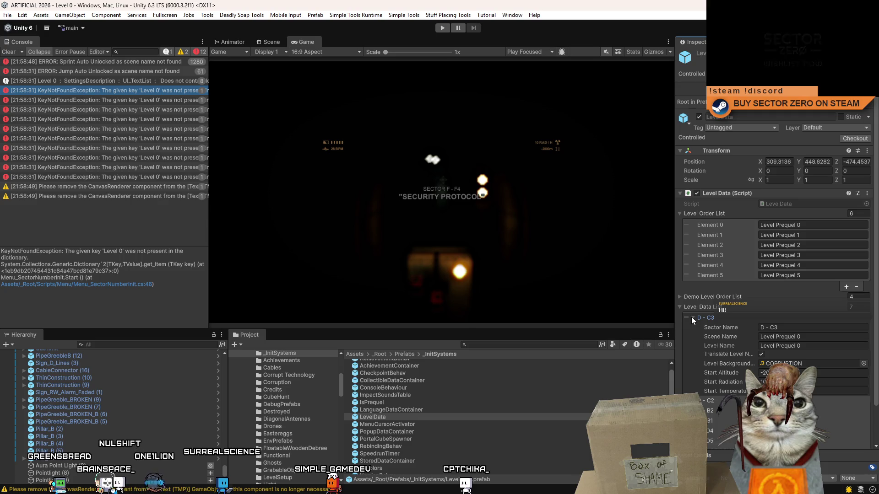
Toggle the D - C3 entry's fields repeatedly to review its Level Prequel 0 reference
left_click(691, 316)
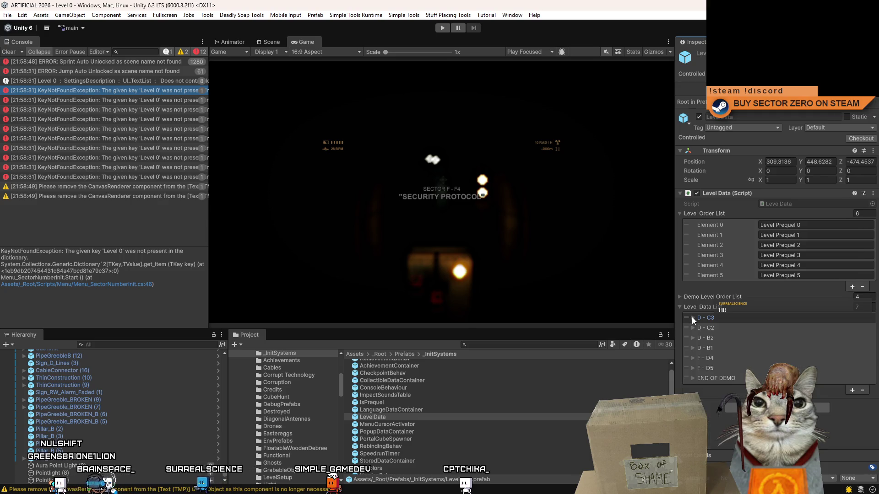
left_click(691, 317)
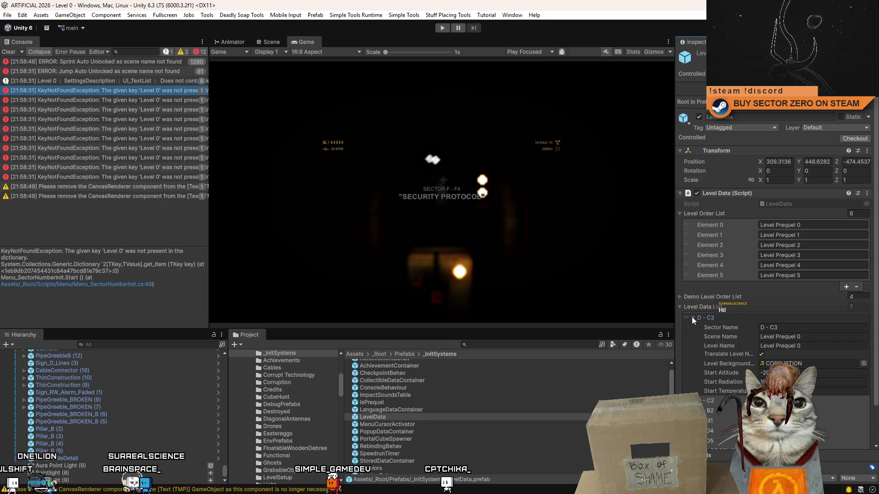
left_click(691, 316)
left_click(692, 316)
left_click(691, 317)
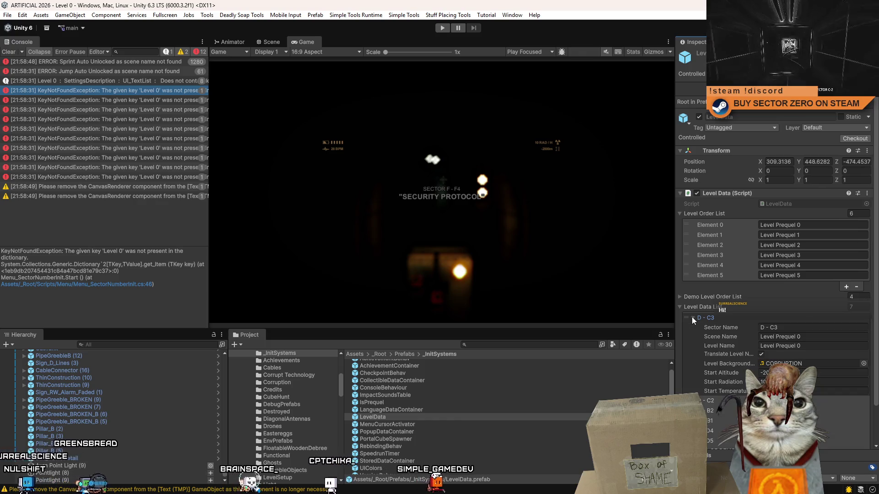
left_click(691, 317)
left_click(691, 316)
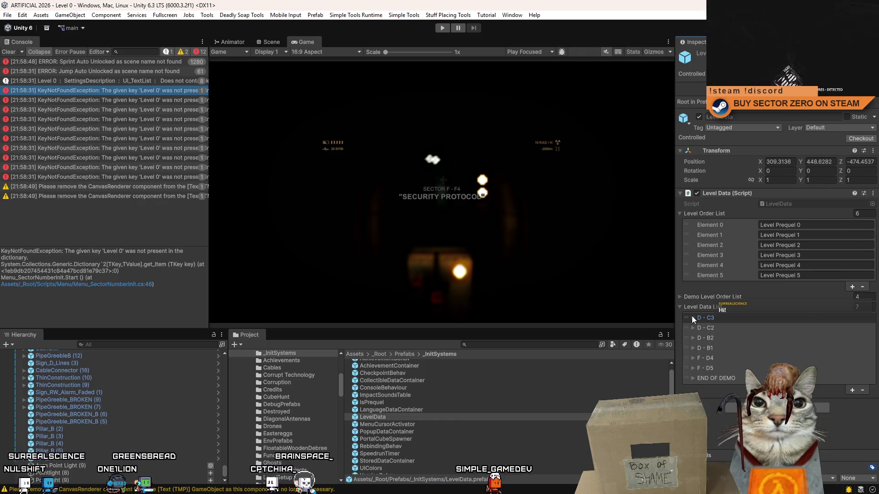
Check the Demo Level Order List again and start editing the first level order entry's name
left_click(679, 297)
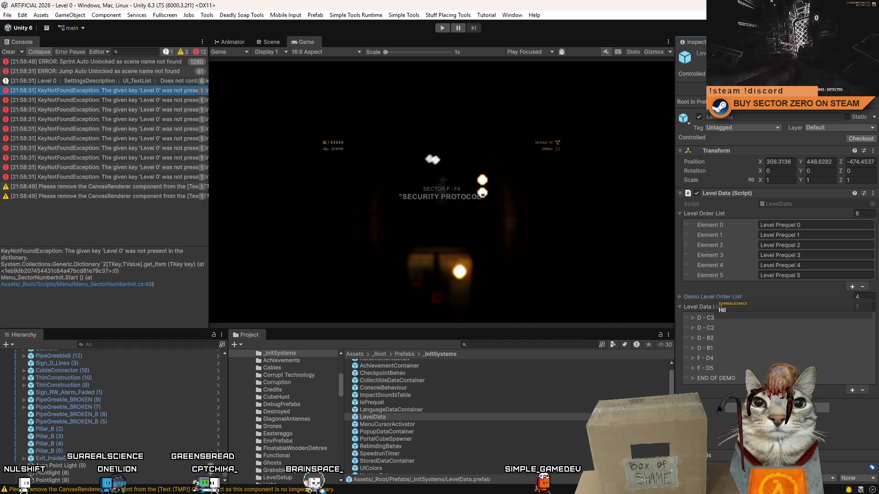
left_click(820, 227)
left_click(822, 227)
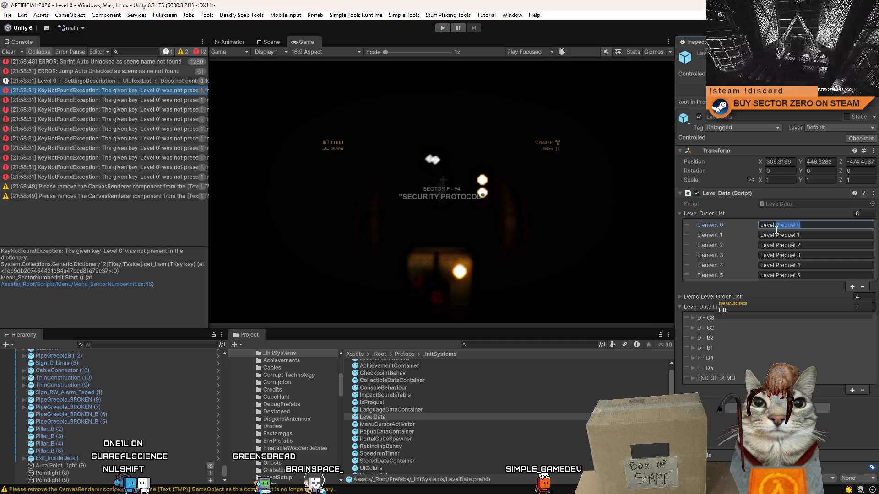
Set the D - C3 entry's scene name and level name to Level 0
left_click(694, 318)
left_click(824, 337)
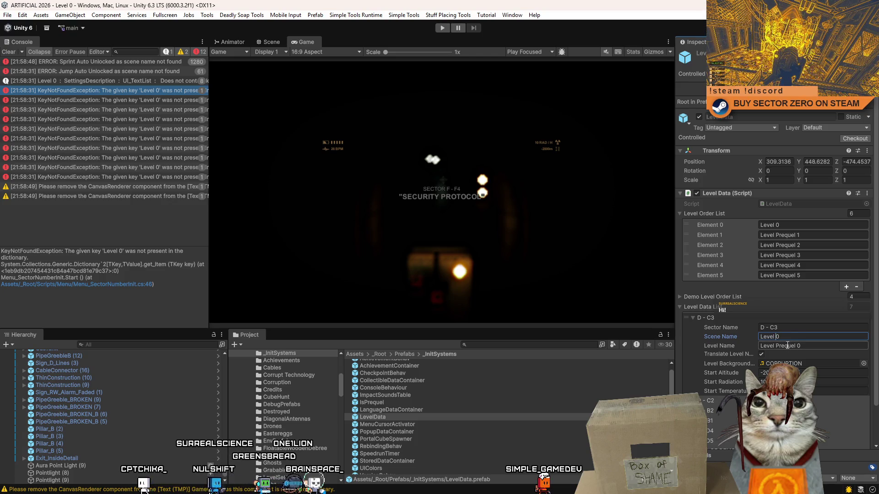
left_click(786, 345)
type("Level 0")
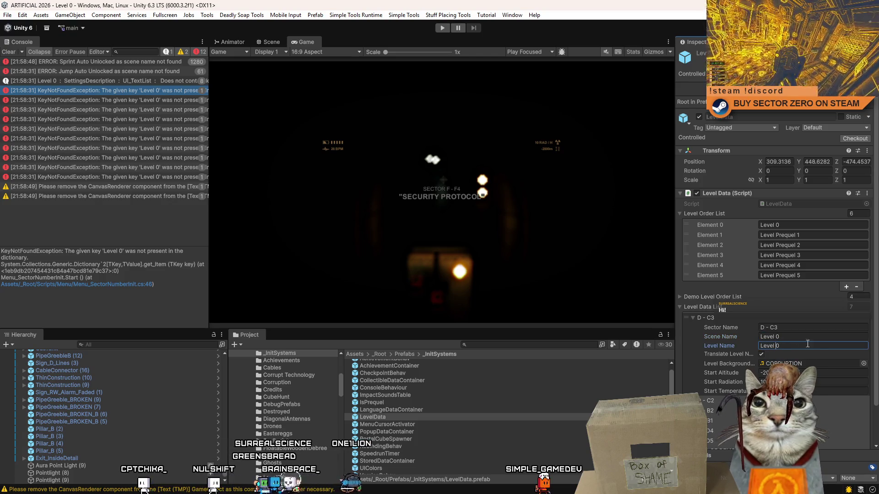
Assign Artificial Soundtrack Level 0 as the entry's background audio, then select IsPrequel
left_click(864, 364)
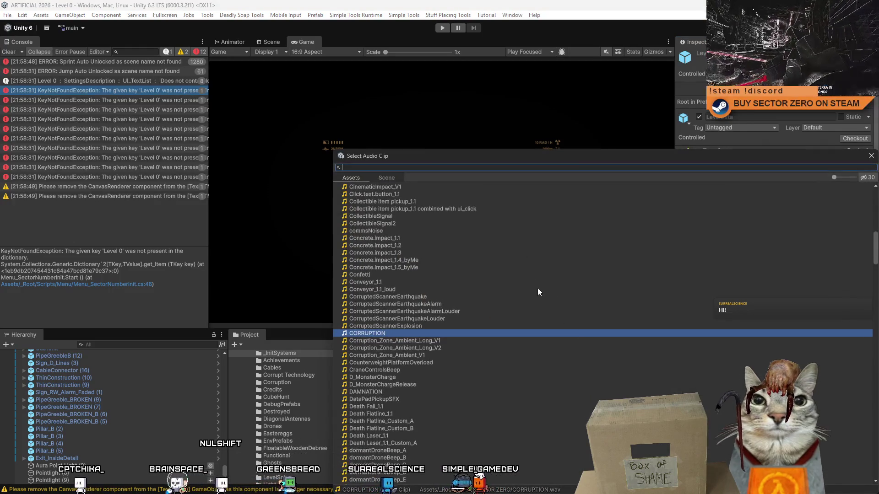
left_click_drag(875, 249, 873, 178)
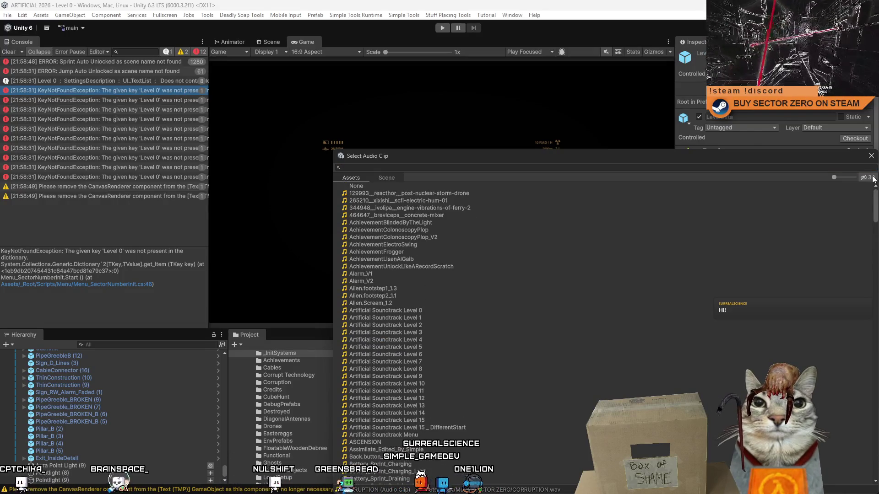
double_click(438, 311)
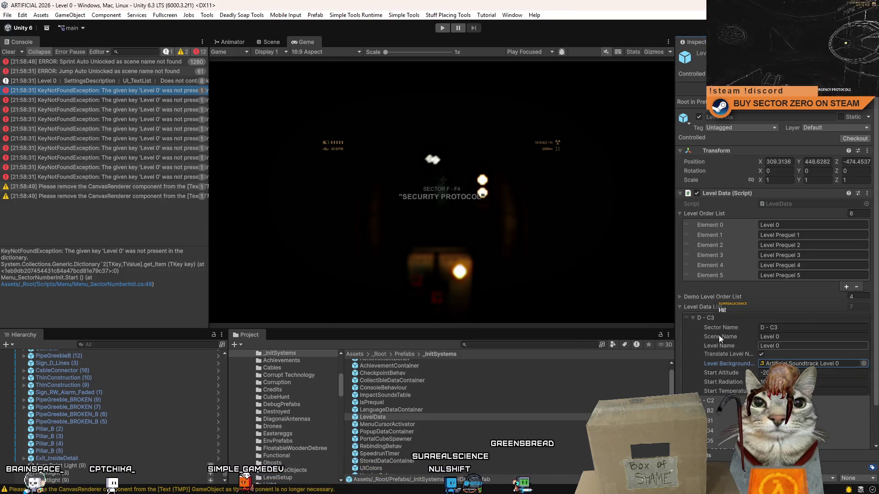
left_click(526, 402)
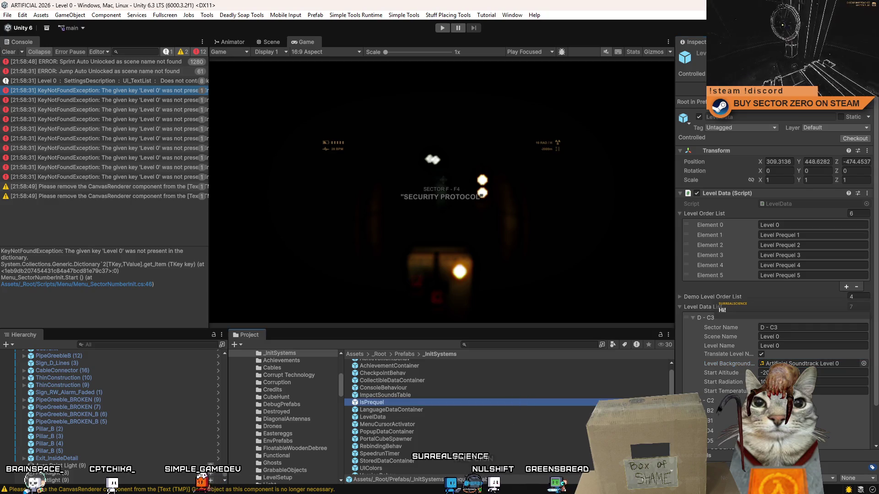
Clear the console, return to the LevelData prefab and enter play mode
left_click(9, 52)
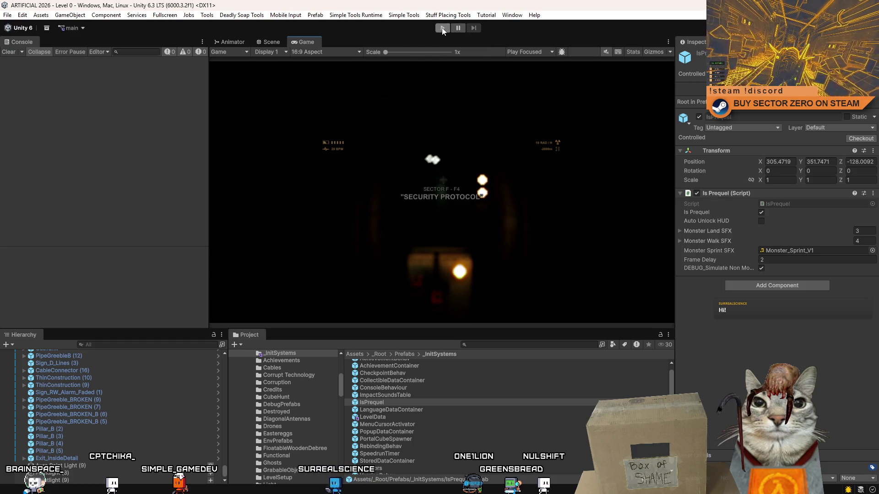
left_click(540, 416)
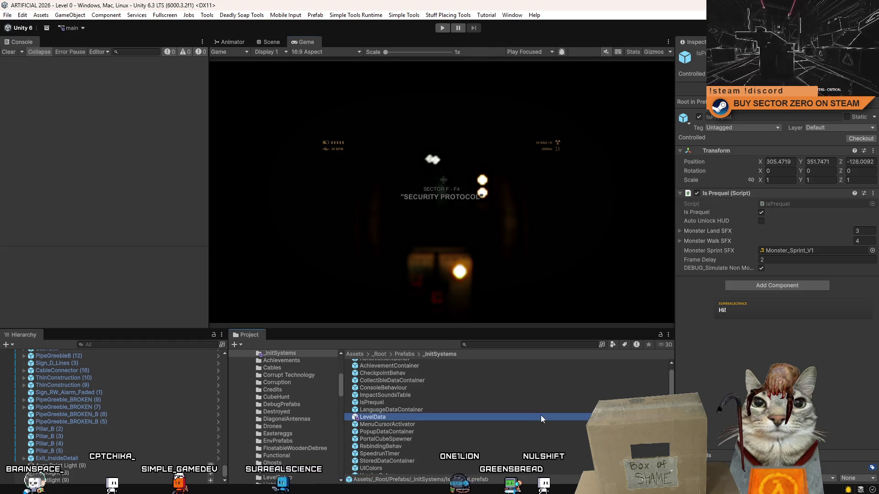
left_click(441, 28)
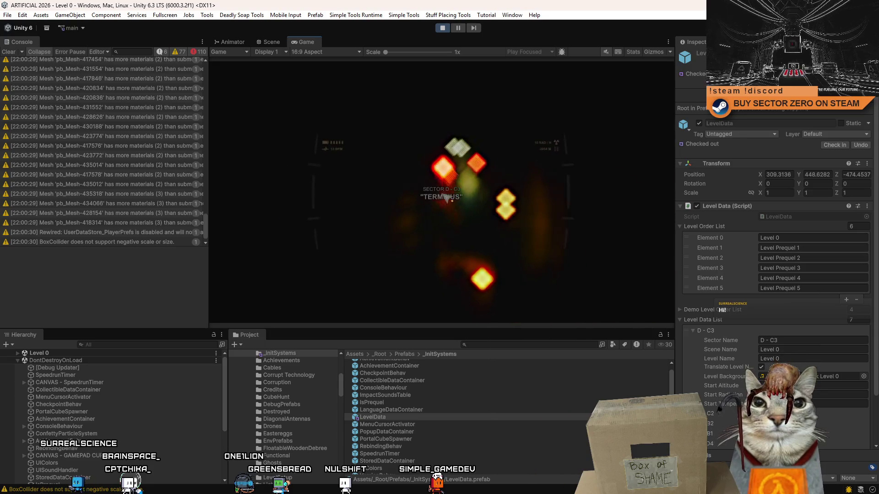
Clear the console and toggle the game's pause menu on, off and on again
left_click(7, 53)
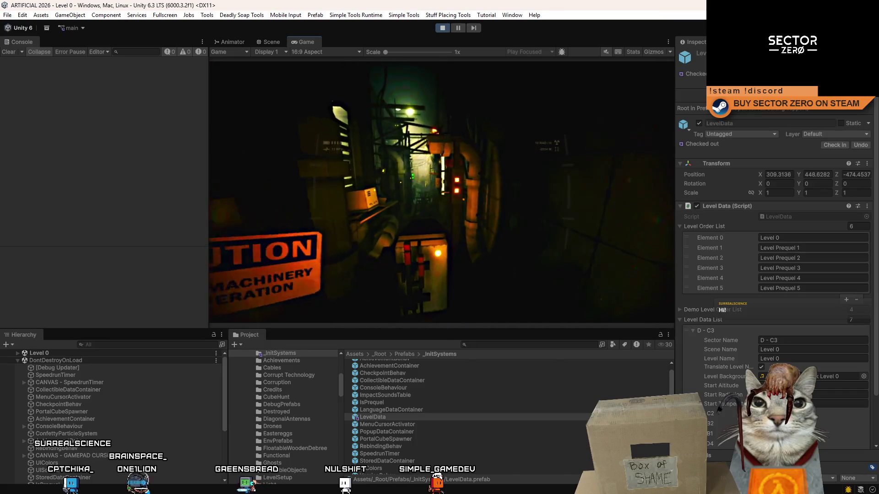
key("Escape")
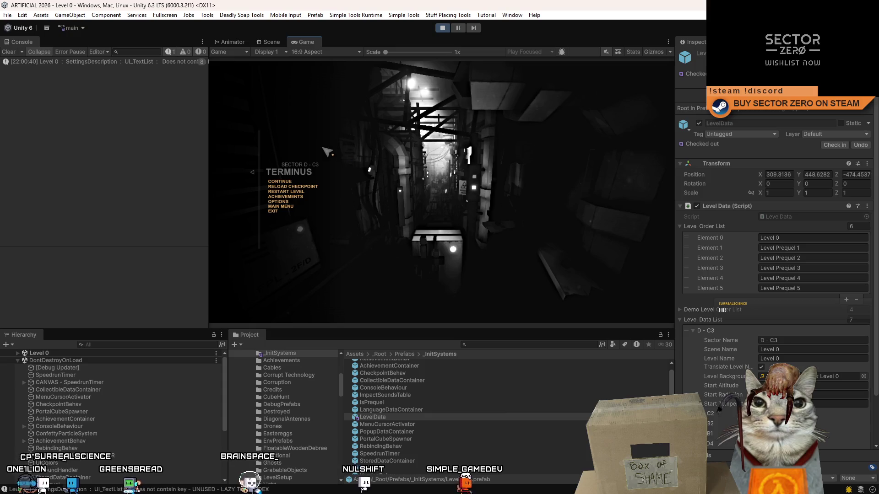
key("Escape")
key("Escape")
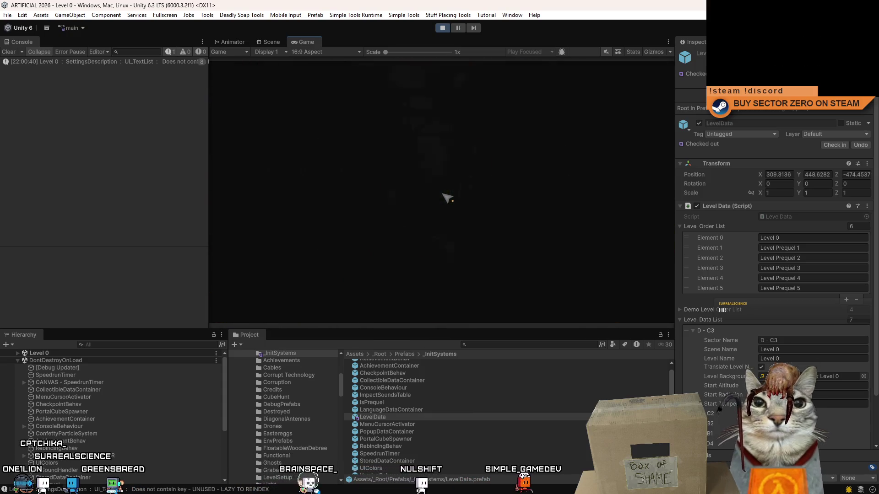
key("Escape")
key("Escape")
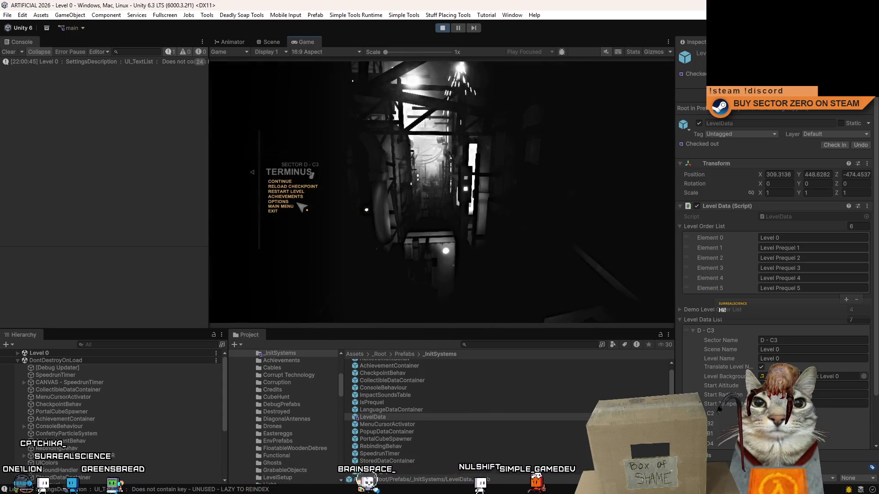
Restart the Terminus level and pause it again at the Sector D - C3 menu
left_click(307, 193)
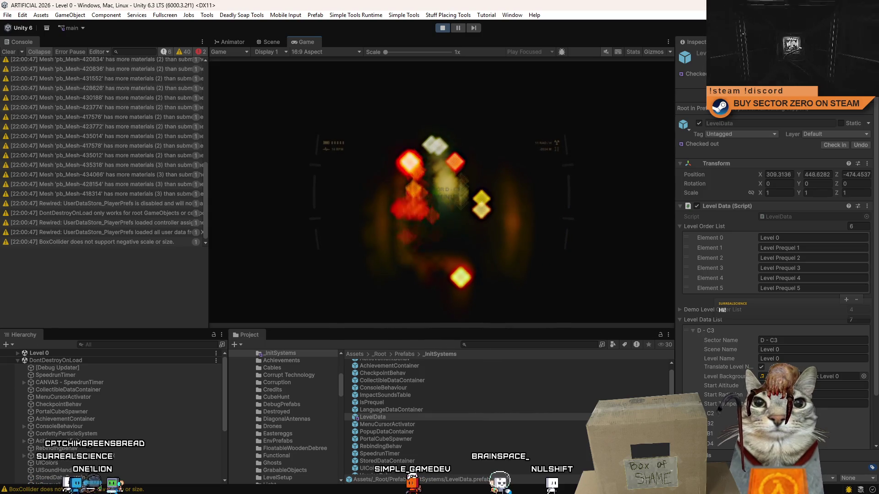
key("Escape")
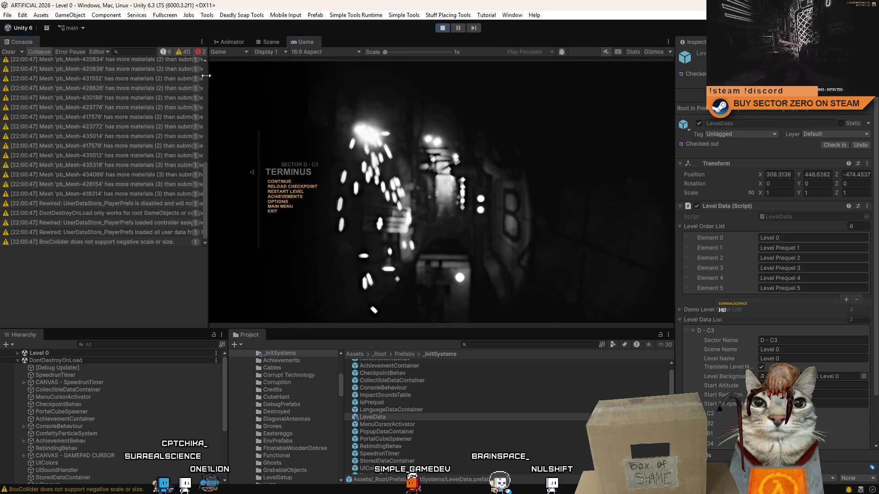
left_click_drag(205, 174, 205, 56)
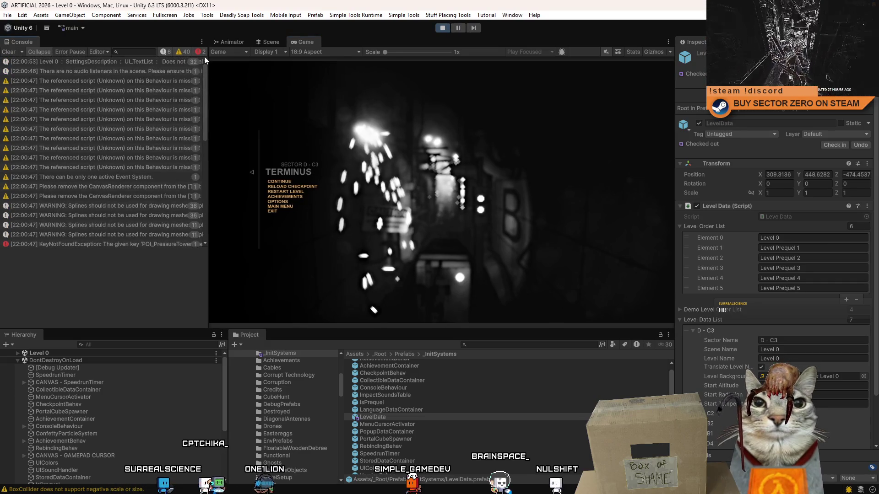
Step through the audio listener and missing-script warnings, pinging their RailCartPart objects
left_click(132, 63)
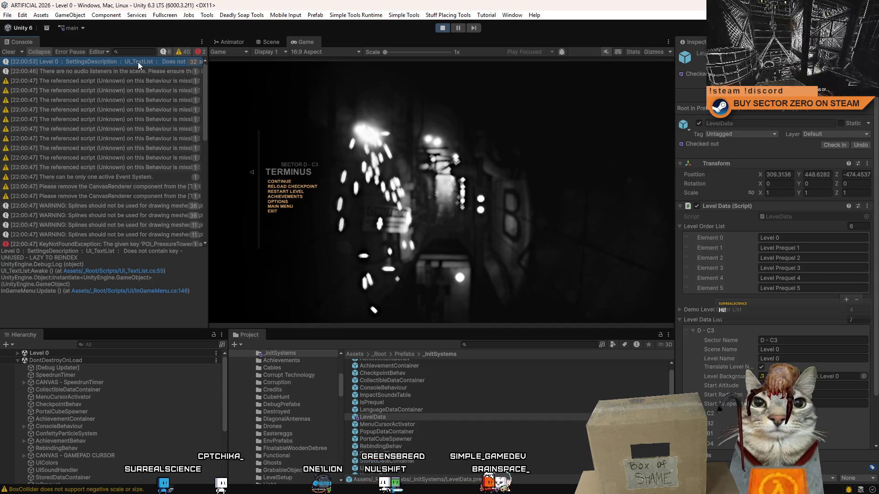
left_click(141, 75)
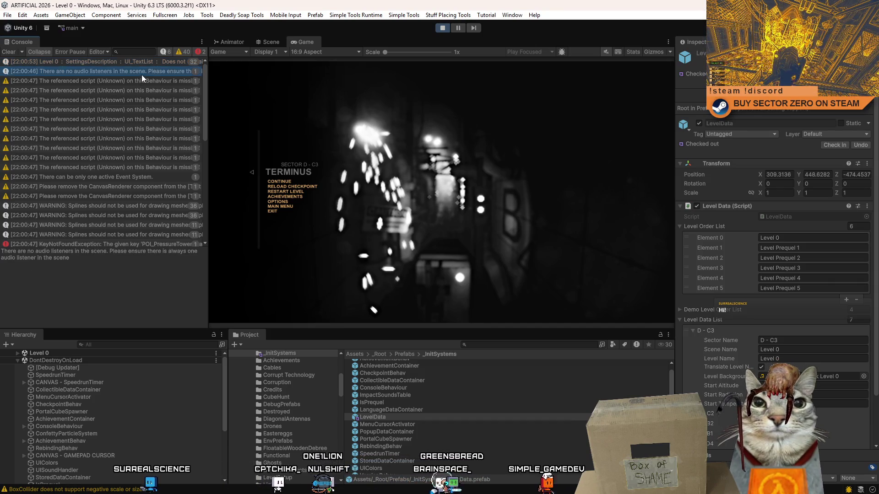
left_click(148, 83)
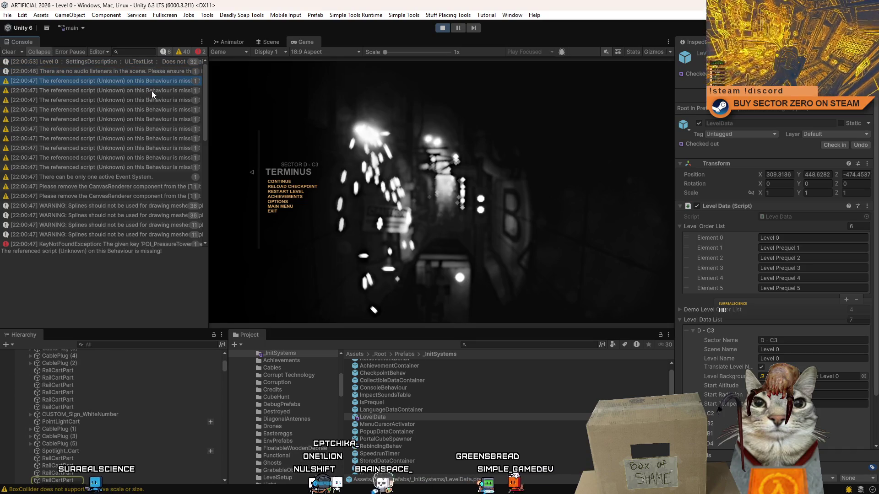
left_click(151, 91)
left_click(151, 100)
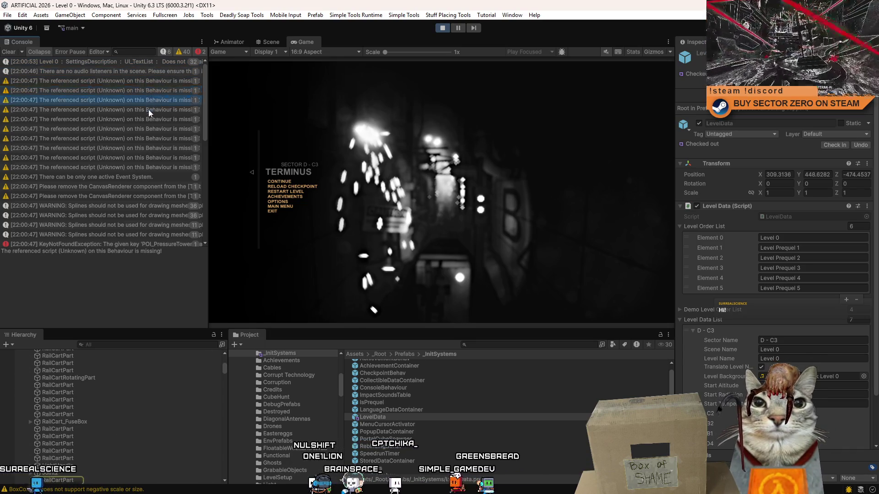
left_click(151, 117)
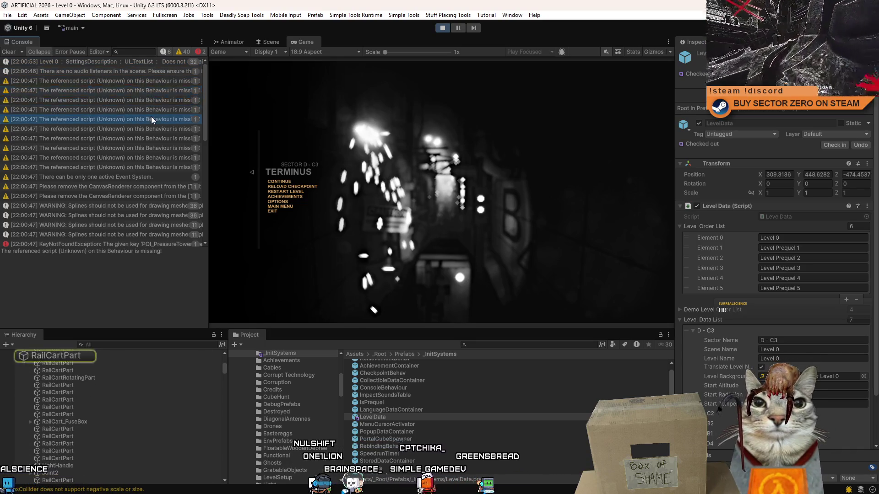
left_click(147, 141)
left_click(141, 158)
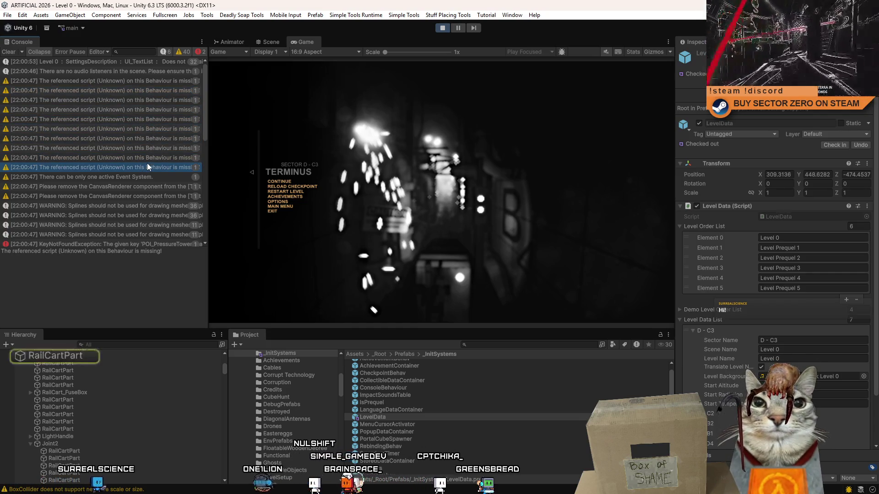
Revisit earlier and later missing-script warnings to compare which objects they name
left_click(148, 161)
left_click(149, 151)
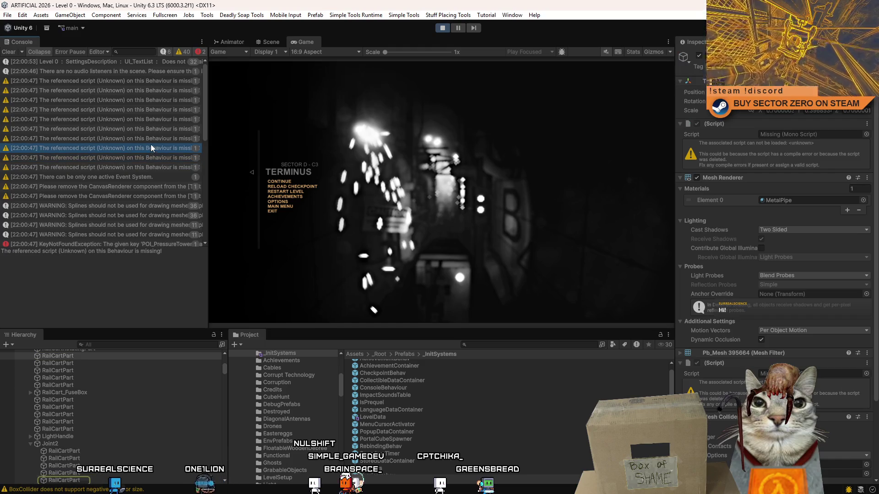
left_click(151, 139)
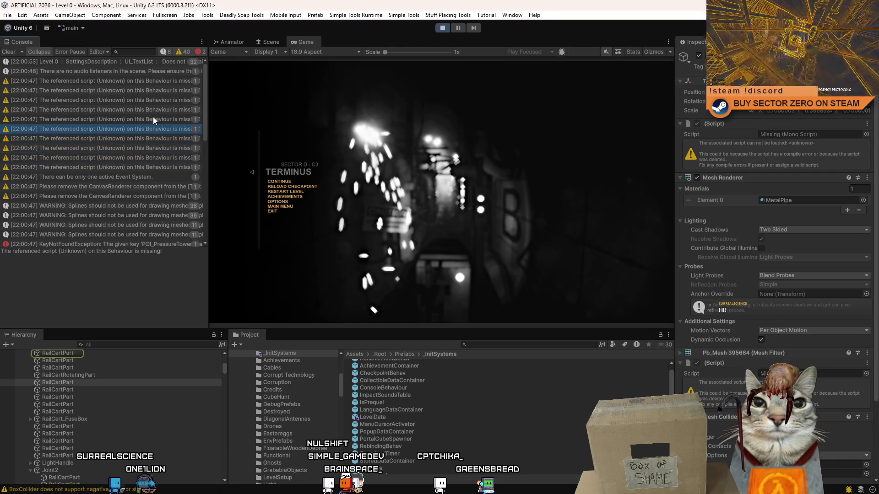
left_click(153, 119)
left_click(145, 100)
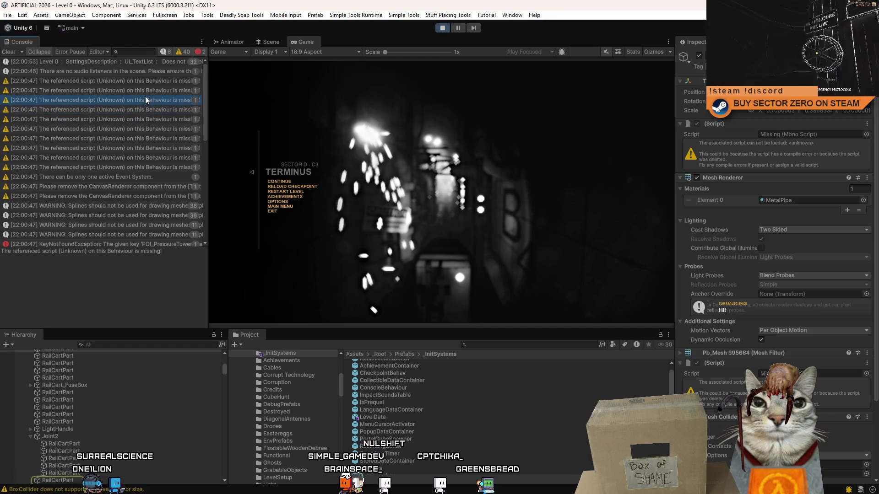
left_click(128, 82)
left_click(139, 157)
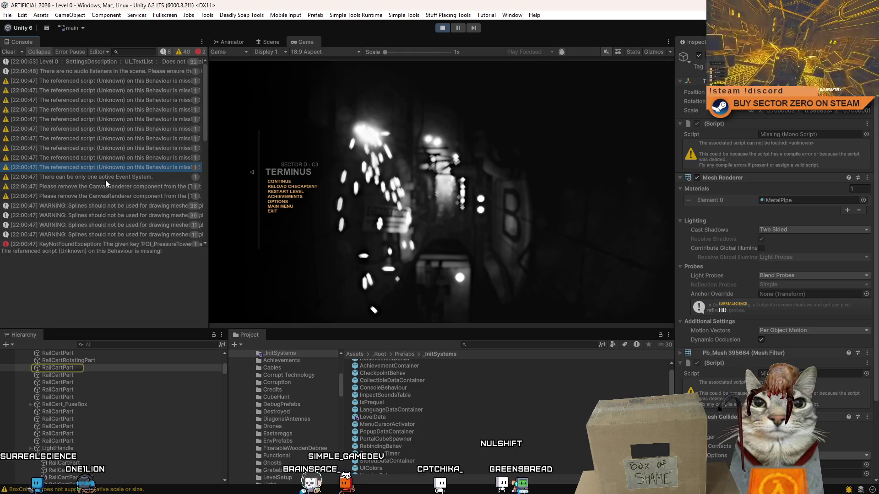
Read the Event System and CanvasRenderer warnings and locate their Text (TMP) object
left_click(128, 179)
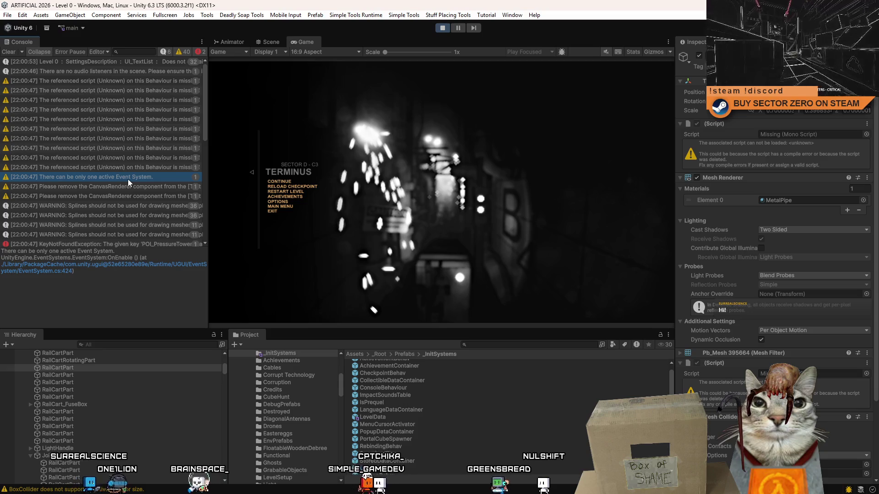
left_click(149, 177)
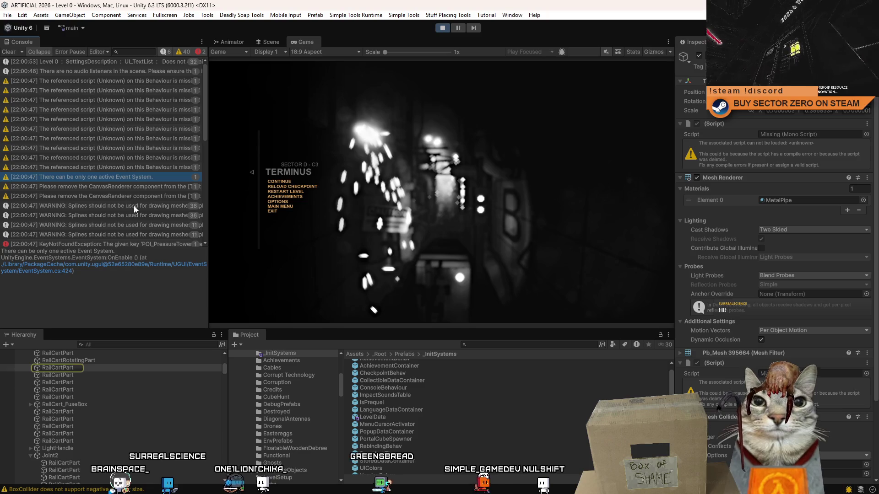
left_click(144, 193)
scroll(133, 212, "down", 2)
scroll(132, 212, "down", 2)
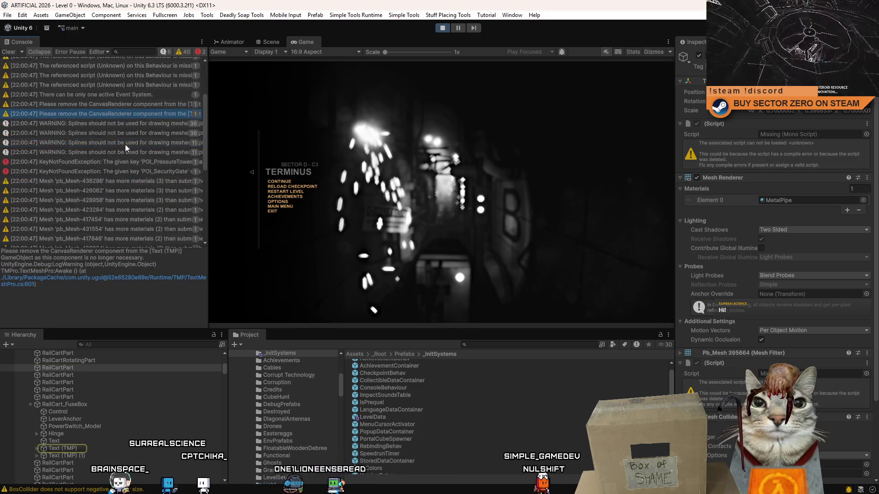
Review the spline mesh-drawing warnings, including the PowerLine_Spline one
left_click(104, 124)
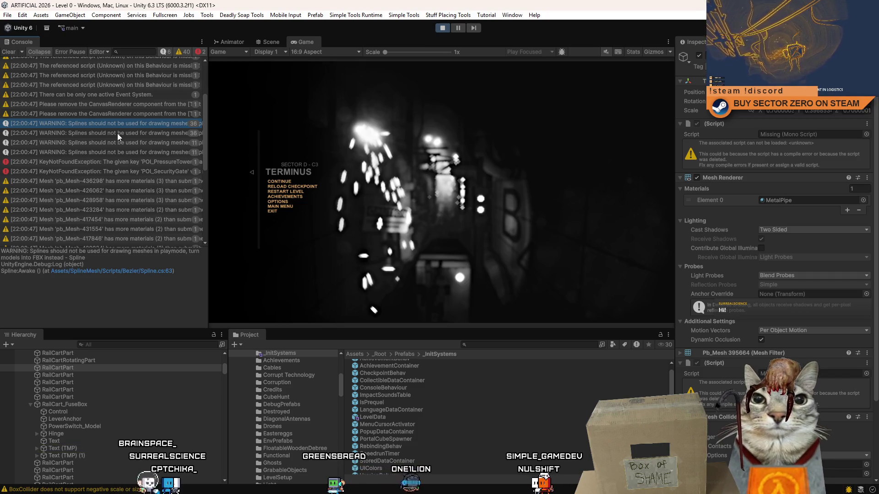
left_click(117, 133)
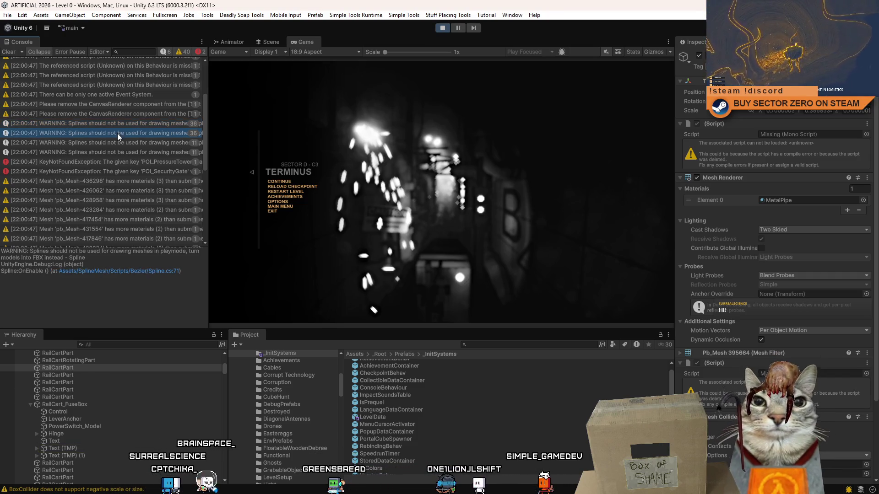
left_click(110, 146)
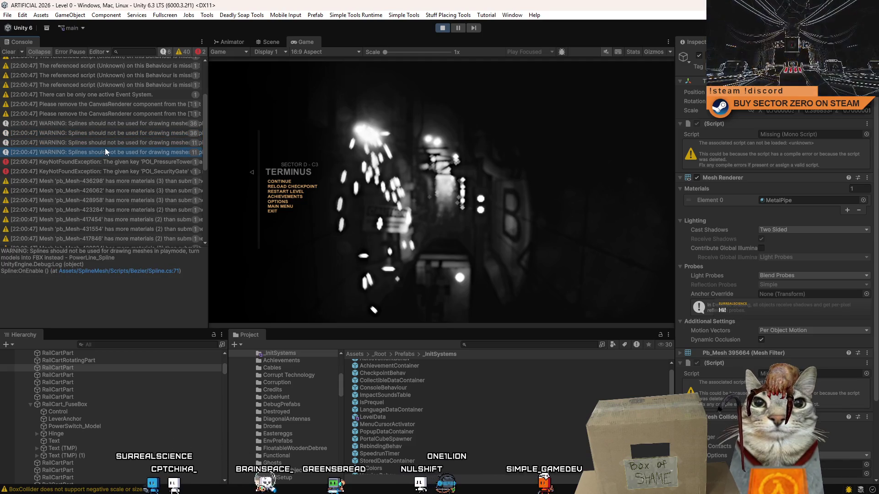
left_click(111, 142)
left_click(103, 133)
left_click(92, 152)
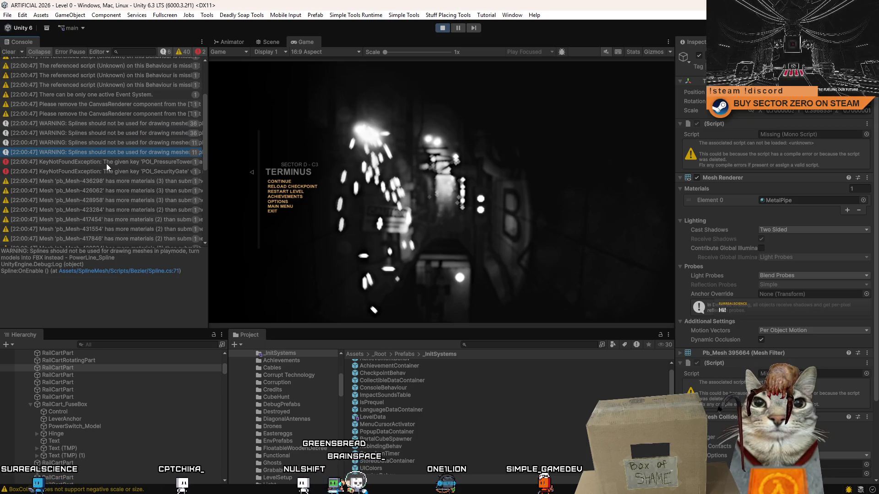
Read the PressureTower and SecurityGate missing-key exceptions and ping their POI objects
left_click(102, 165)
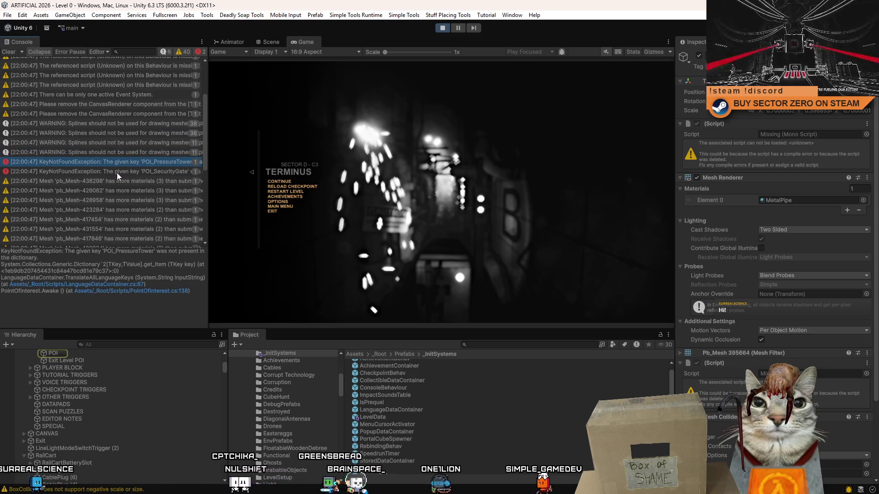
left_click(117, 172)
left_click(112, 171)
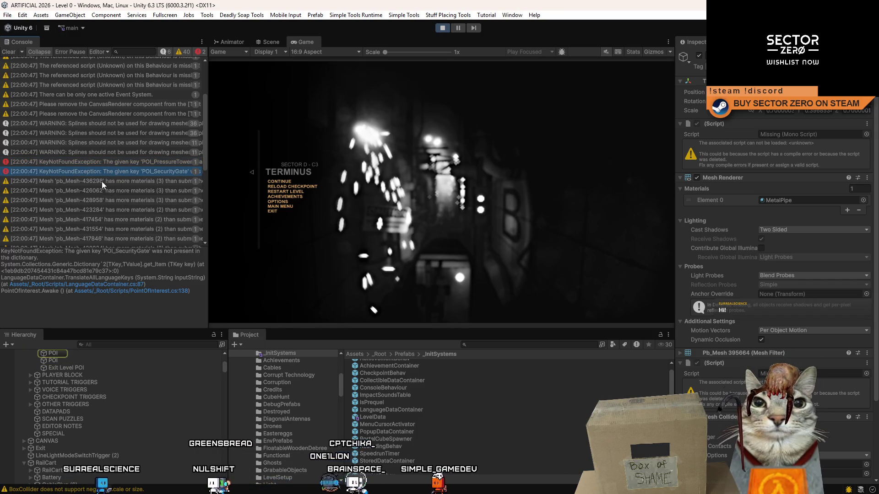
Check several pb_Mesh submesh warnings and inspect the Block_4x2_Window_Model's materials
left_click(131, 184)
left_click(115, 202)
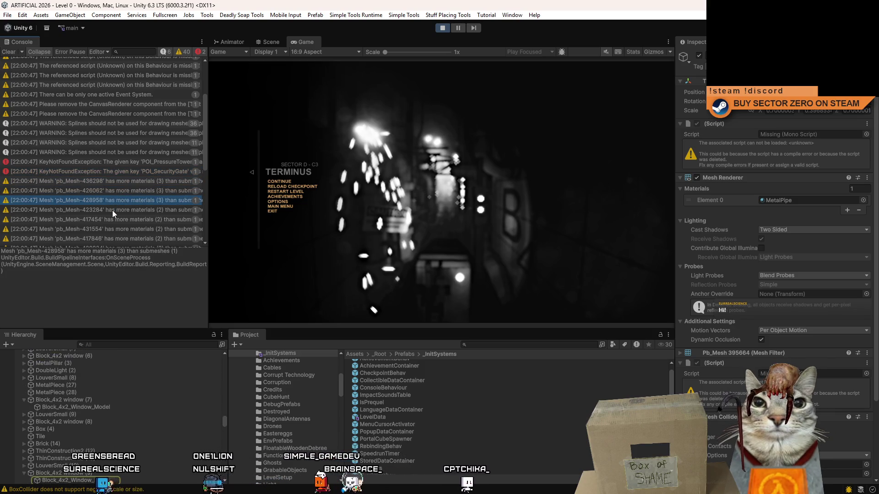
left_click(112, 210)
left_click(117, 181)
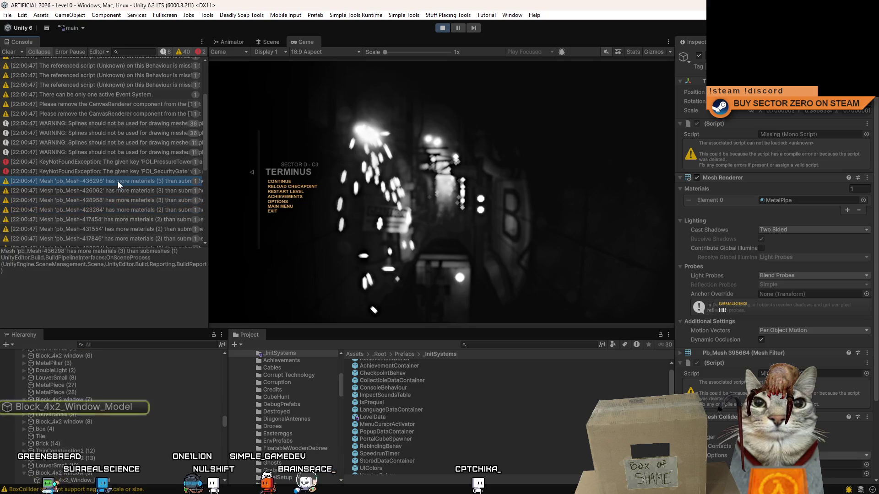
left_click(91, 409)
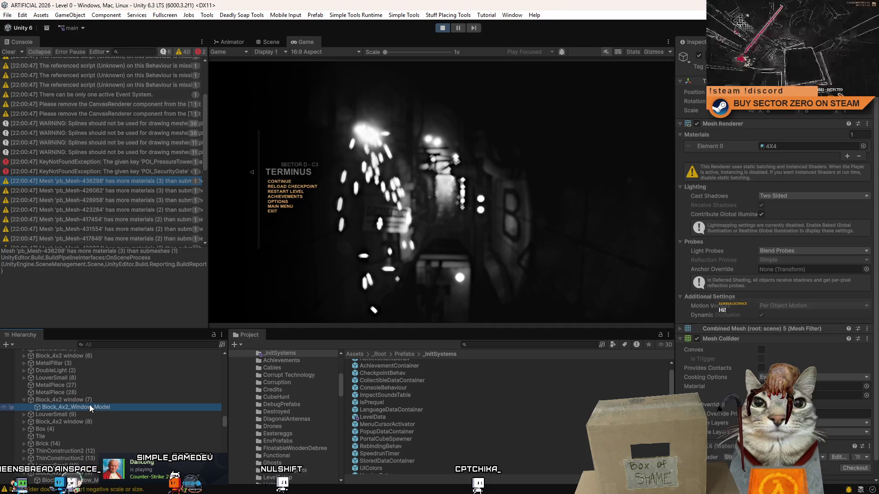
Trace two pb_Mesh warnings to window models and view the parent Block_4x2 window (7)
left_click(115, 191)
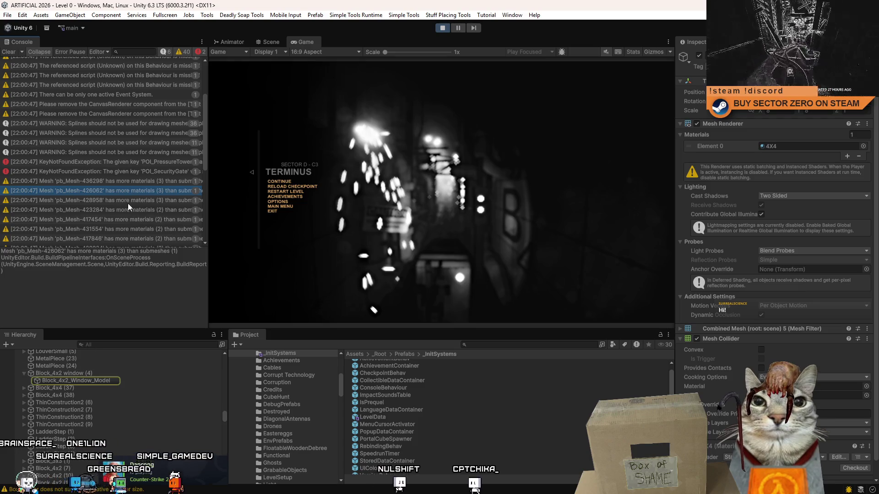
left_click(127, 200)
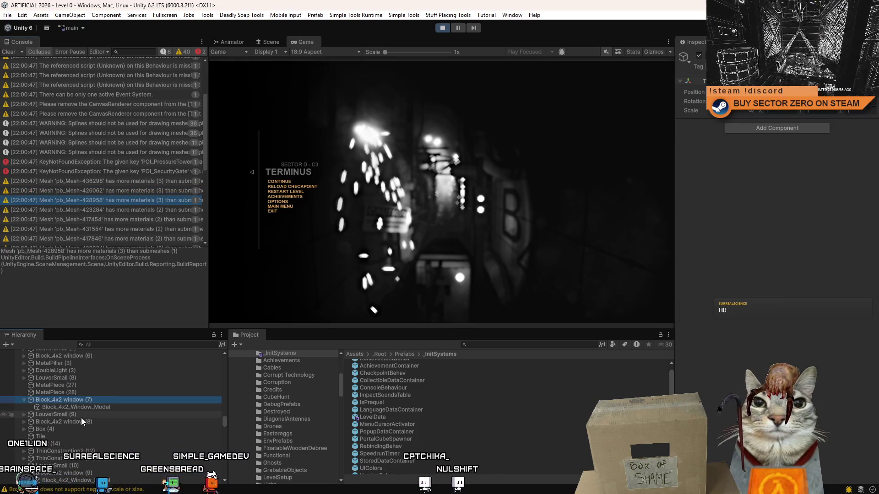
left_click(113, 400)
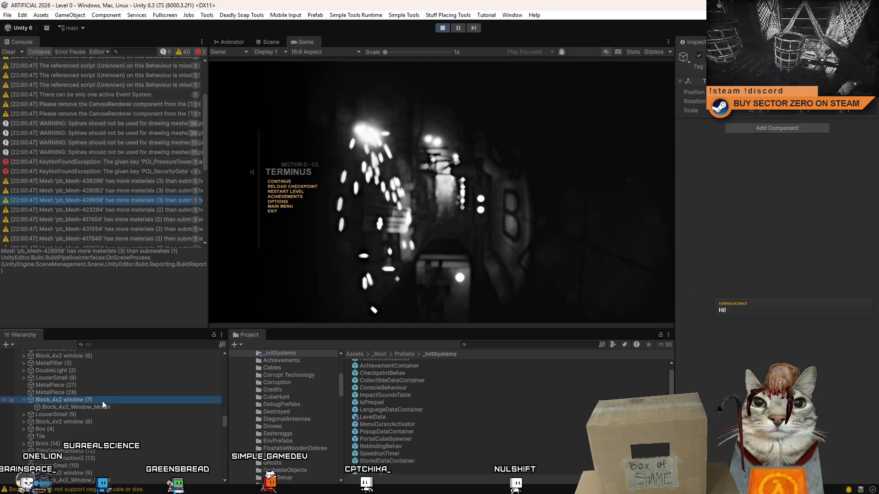
left_click(117, 401)
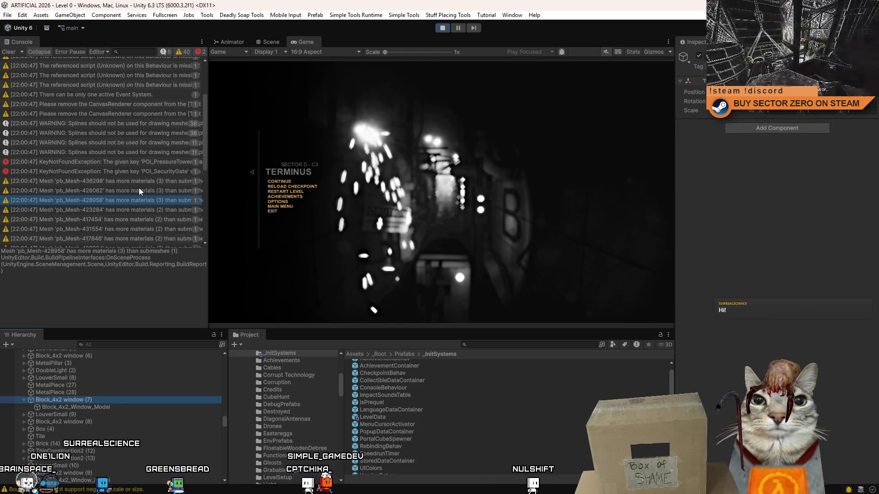
scroll(139, 187, "down", 5)
scroll(139, 187, "down", 5)
Walk up through the remaining pb_Mesh submesh warnings one by one
left_click(144, 192)
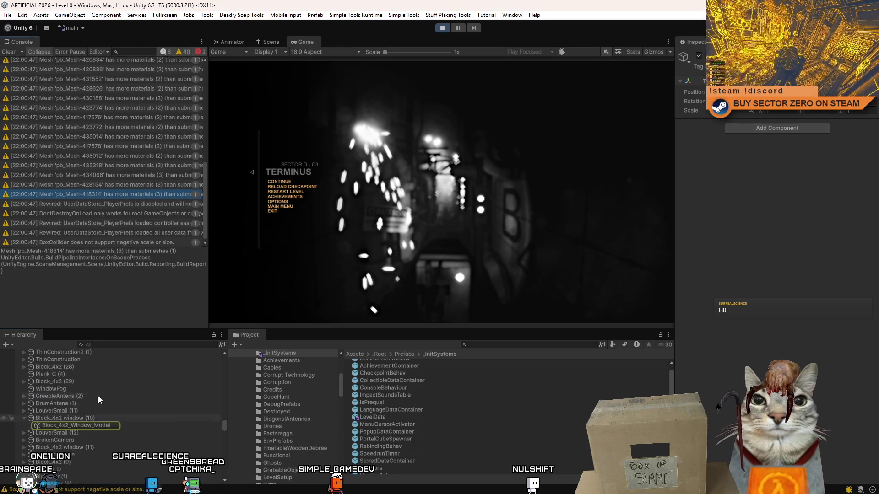
left_click(129, 185)
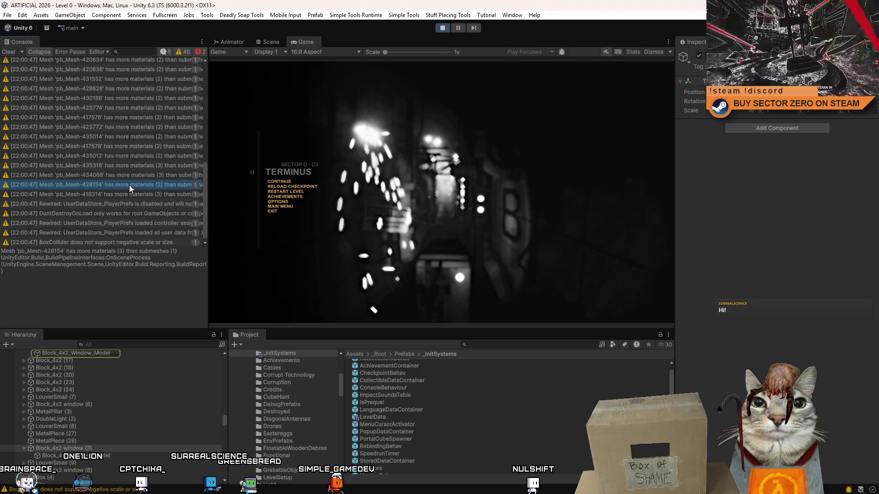
left_click(142, 177)
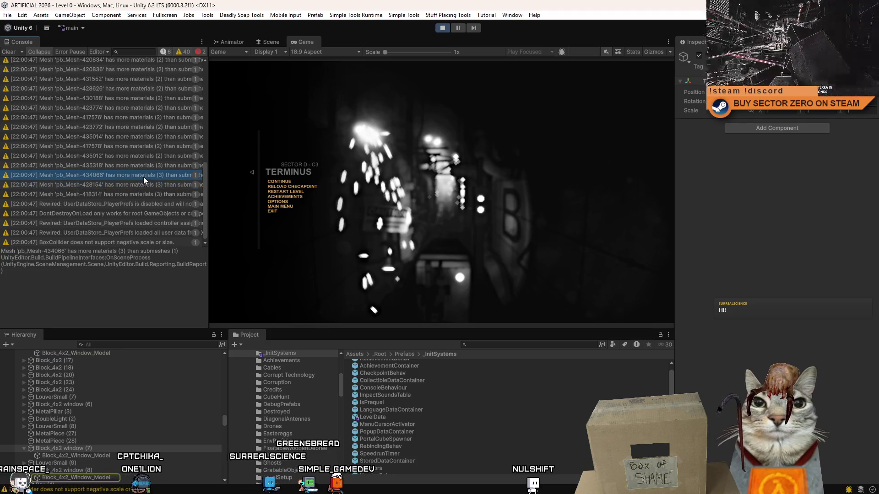
left_click(137, 167)
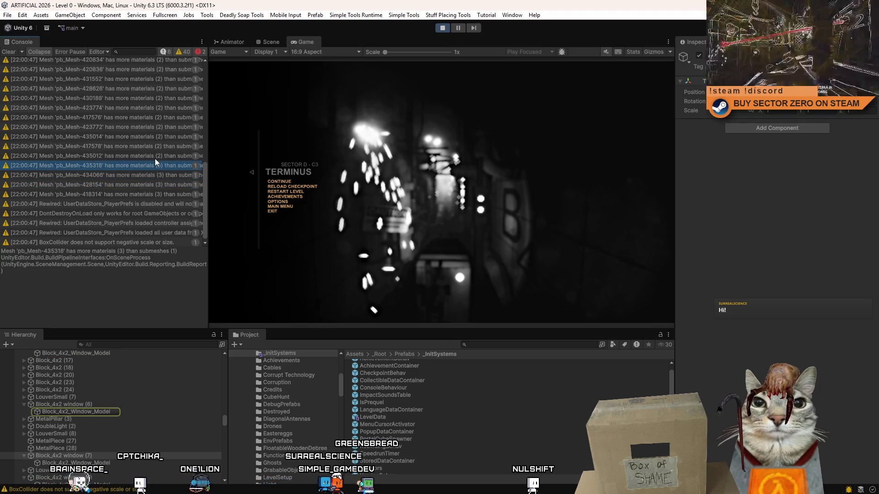
left_click(157, 157)
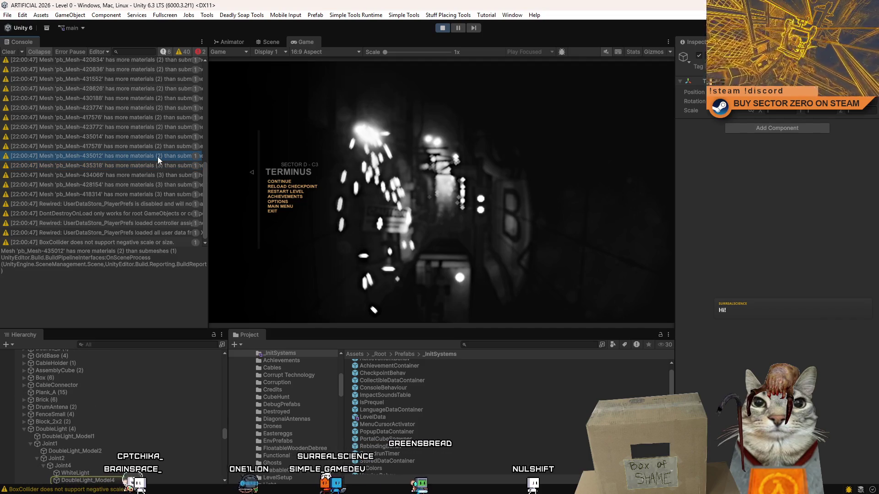
scroll(81, 424, "down", 2)
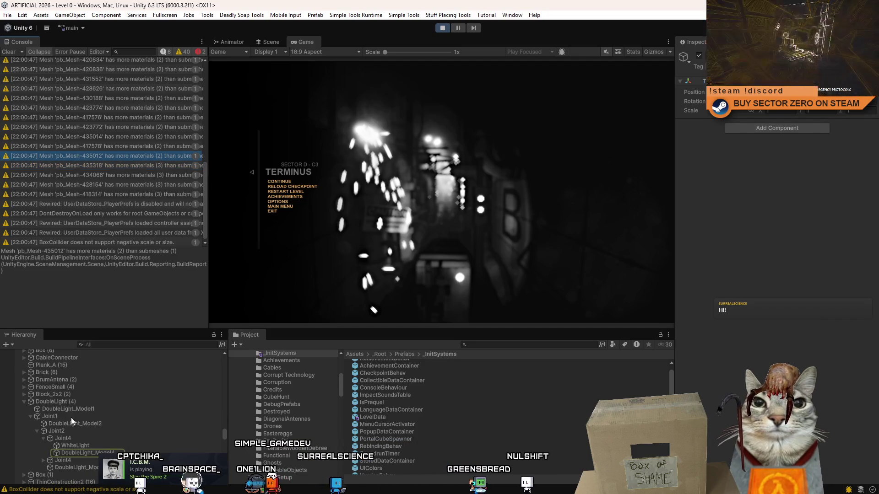
left_click(130, 144)
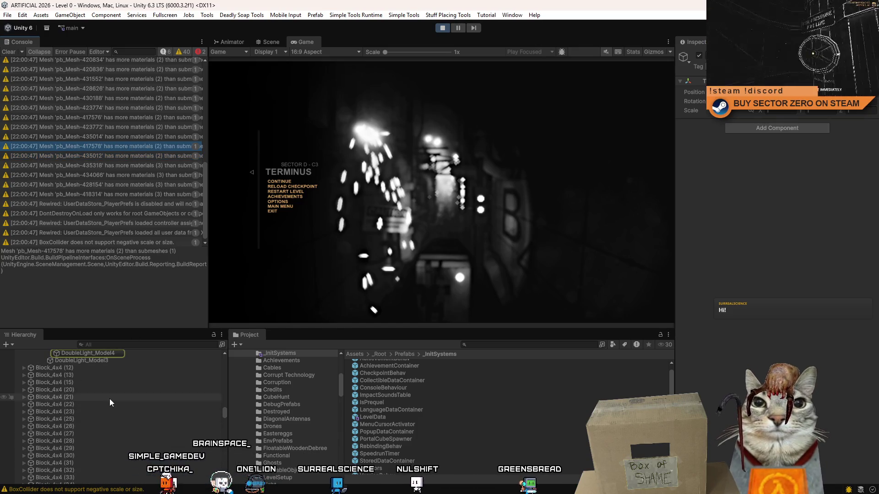
scroll(109, 399, "up", 5)
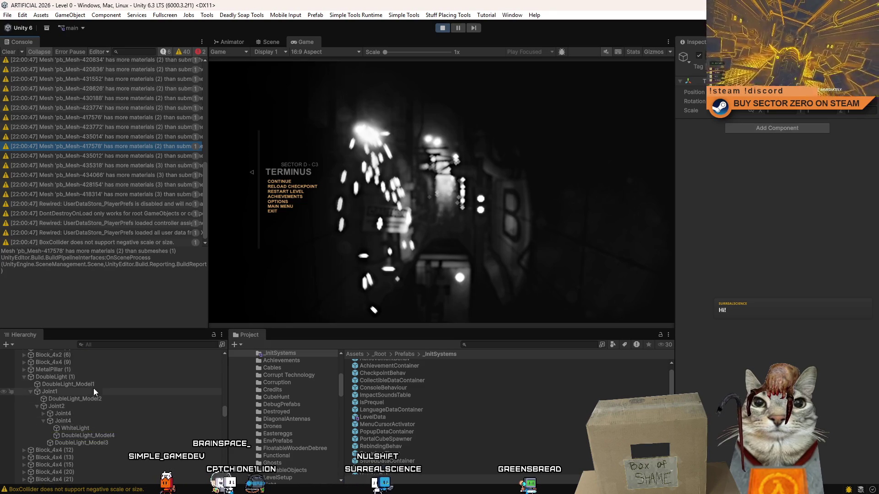
left_click(121, 137)
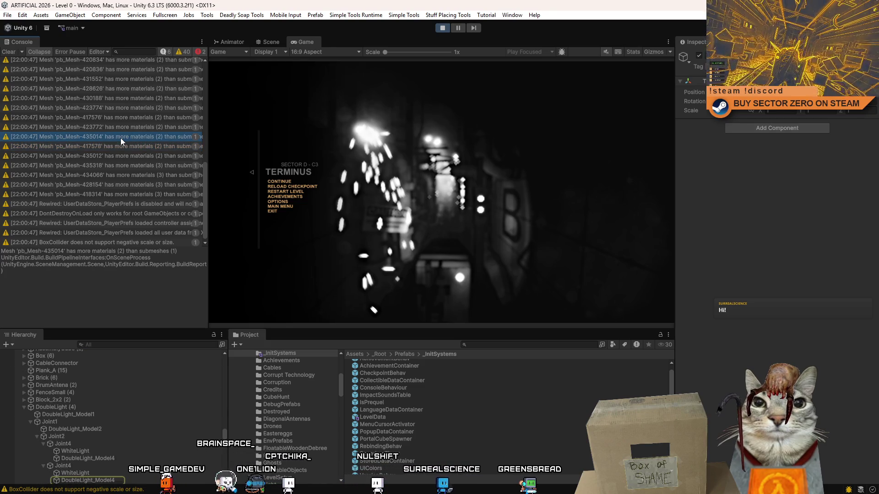
Inspect mesh-materials warnings and their objects, then return to a missing-script warning
left_click(131, 128)
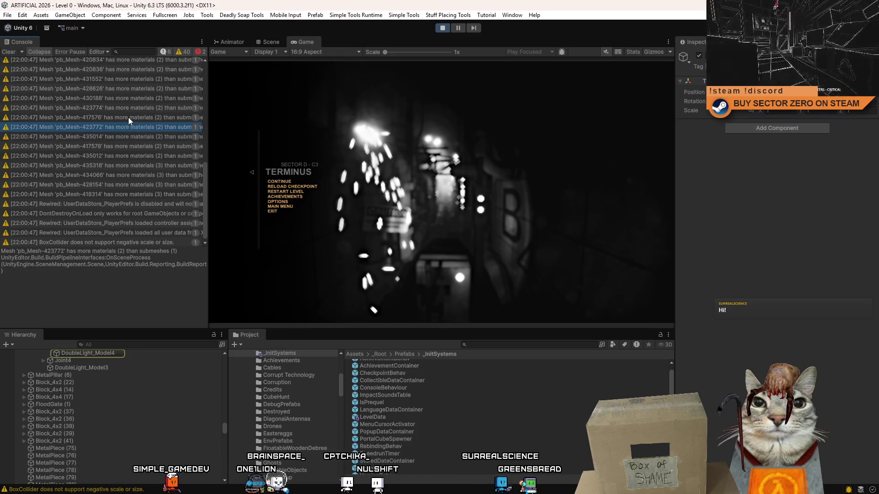
scroll(126, 144, "up", 3)
left_click(118, 153)
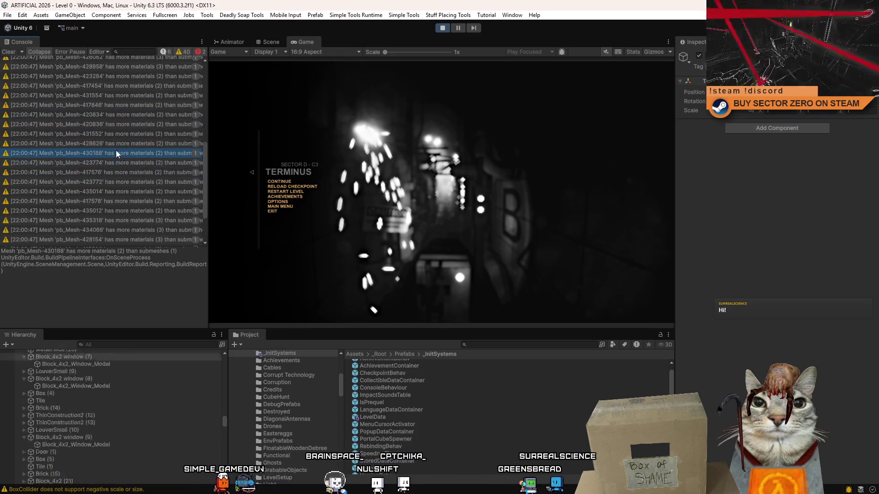
scroll(122, 141, "up", 6)
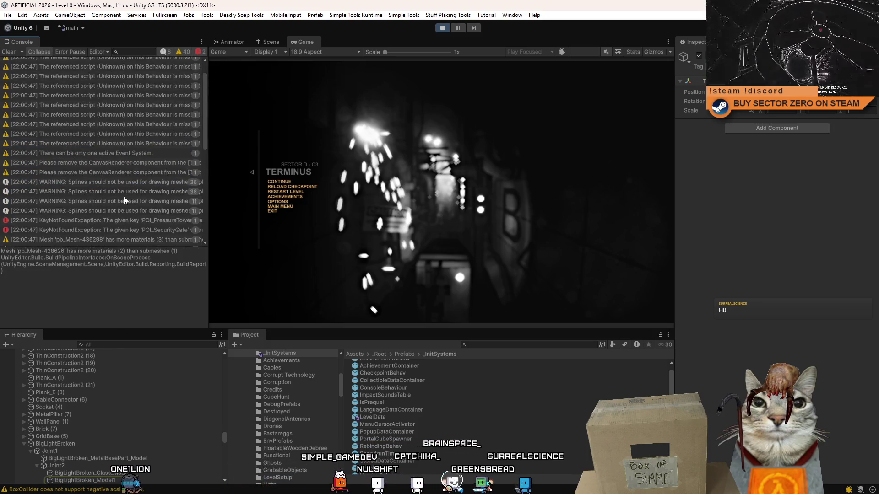
scroll(125, 196, "up", 3)
left_click(95, 94)
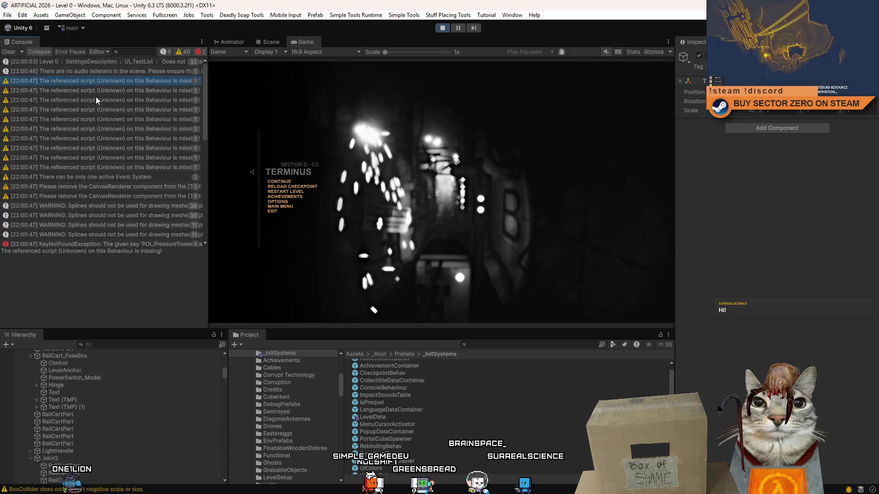
Step through the missing-script warnings to ping the RailCartPart they refer to
left_click(114, 92)
left_click(116, 92)
left_click(112, 117)
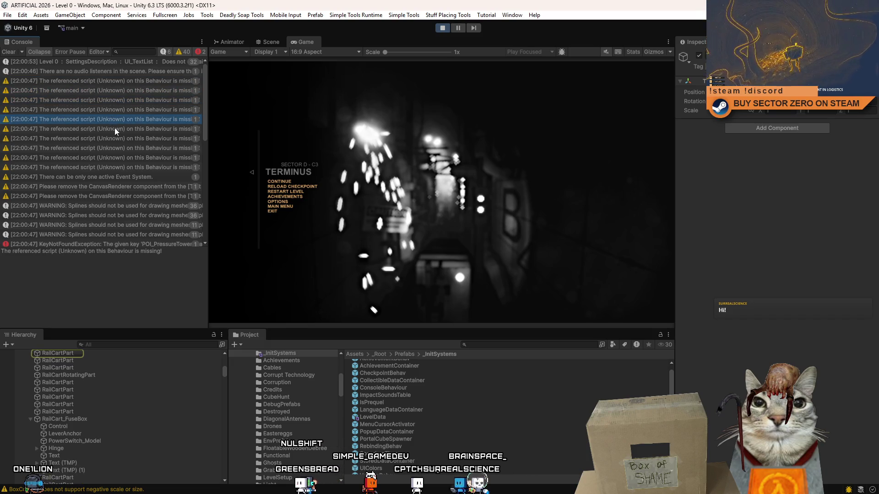
left_click(115, 127)
left_click(112, 150)
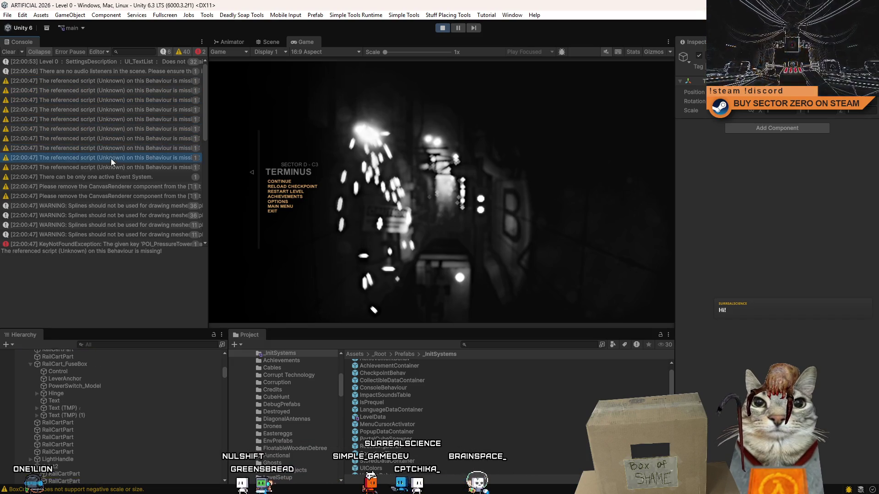
left_click(109, 167)
Select that RailCartPart to view its components and show the Scene view
left_click(53, 355)
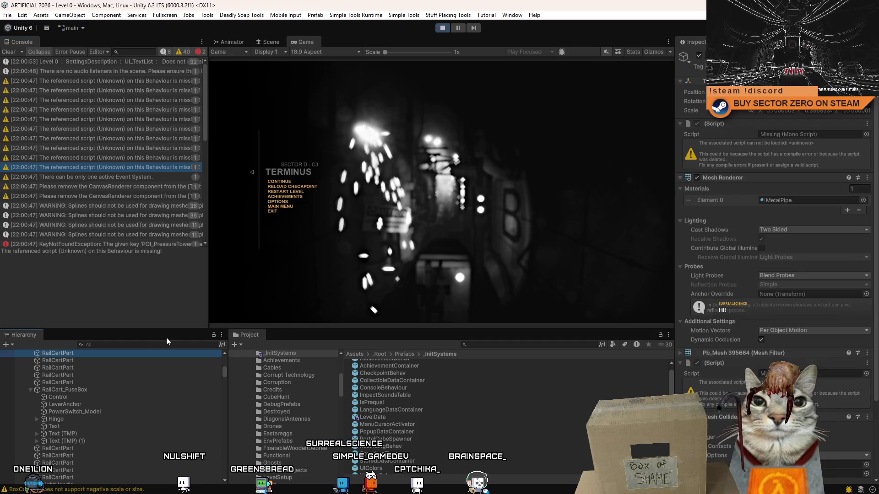
left_click(276, 40)
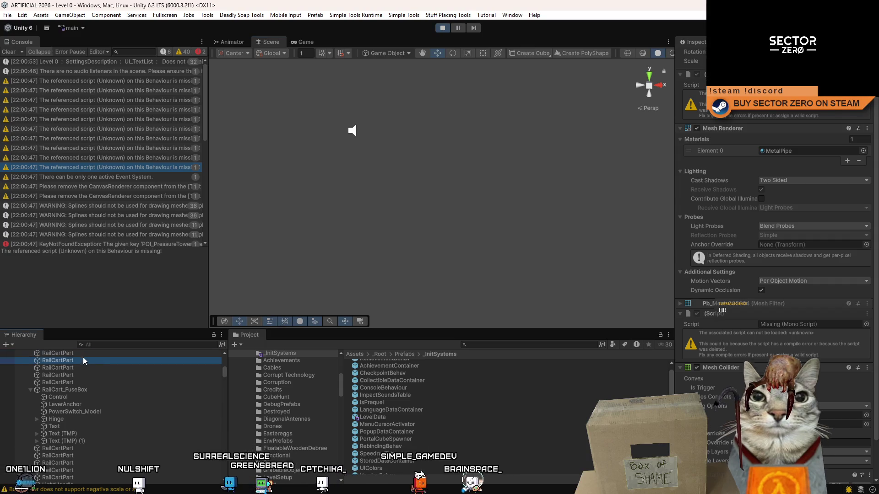
Frame the selected RailCartPart in the scene and orbit in to see it from above
left_click(308, 39)
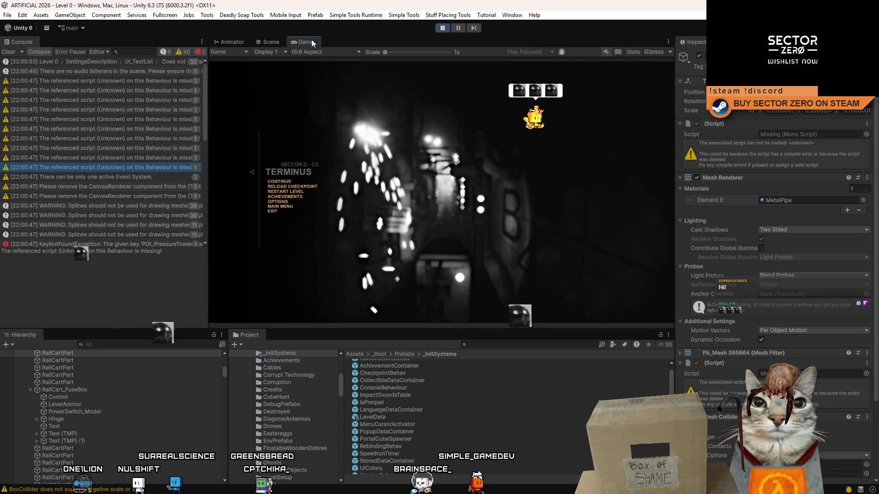
left_click(278, 43)
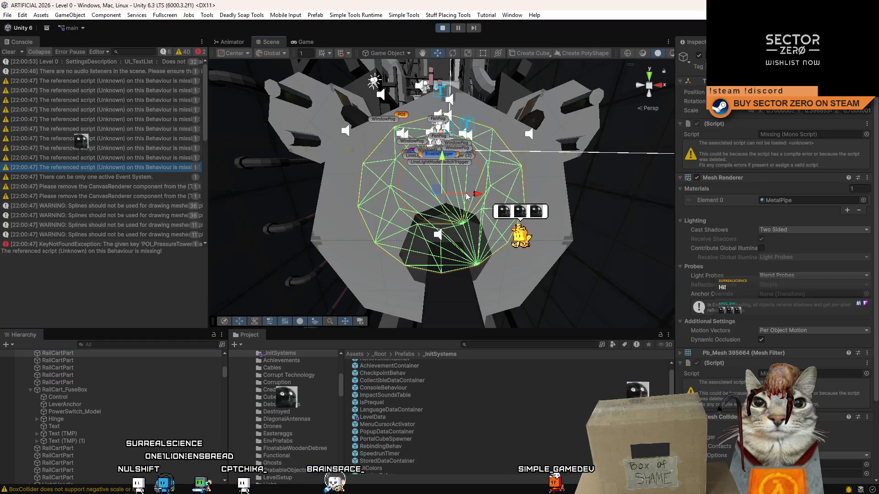
key("f")
mouse_move(292, 252)
left_mouse_down()
mouse_move(496, 199)
mouse_move(249, 245)
mouse_move(385, 206)
left_mouse_up()
scroll(249, 246, "down", 5)
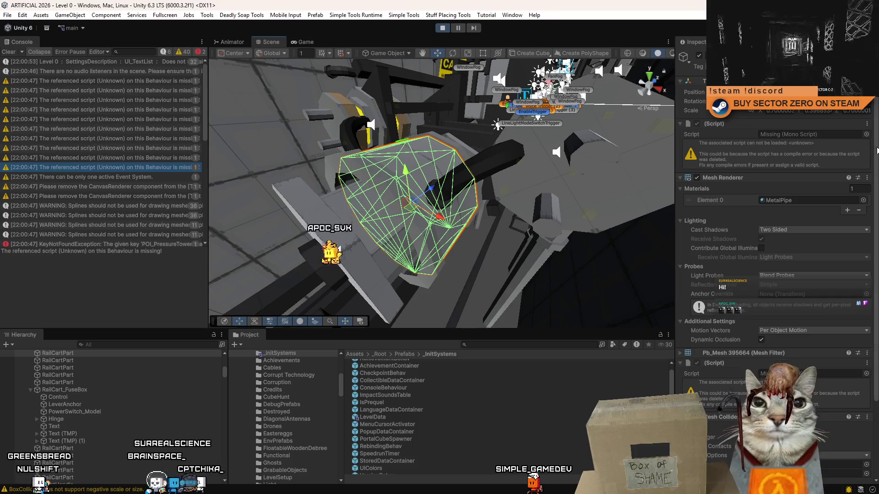
left_click_drag(873, 163, 876, 249)
scroll(861, 139, "up", 3)
mouse_move(425, 226)
left_mouse_down()
mouse_move(407, 251)
mouse_move(373, 262)
mouse_move(442, 199)
left_mouse_up()
Select a nearby cylinder and then the large cylinder part of the cart
left_click(442, 200)
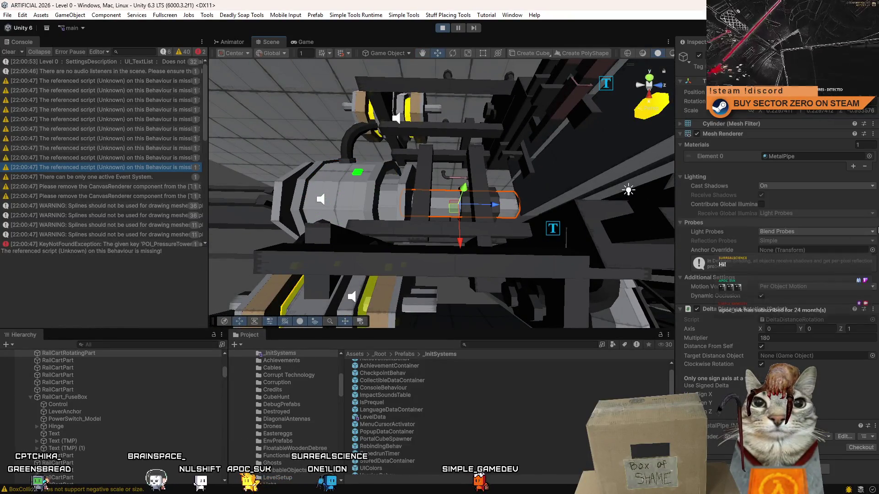
left_click_drag(344, 203, 421, 202)
left_click(421, 203)
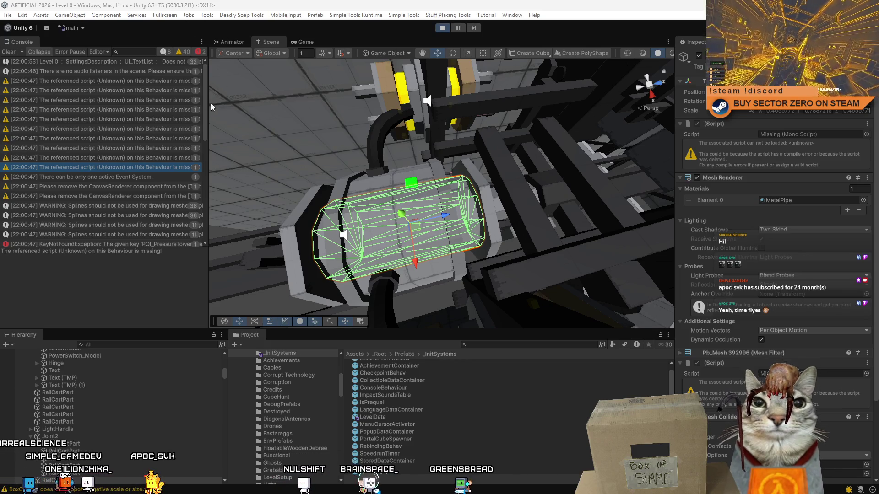
scroll(198, 125, "down", 5)
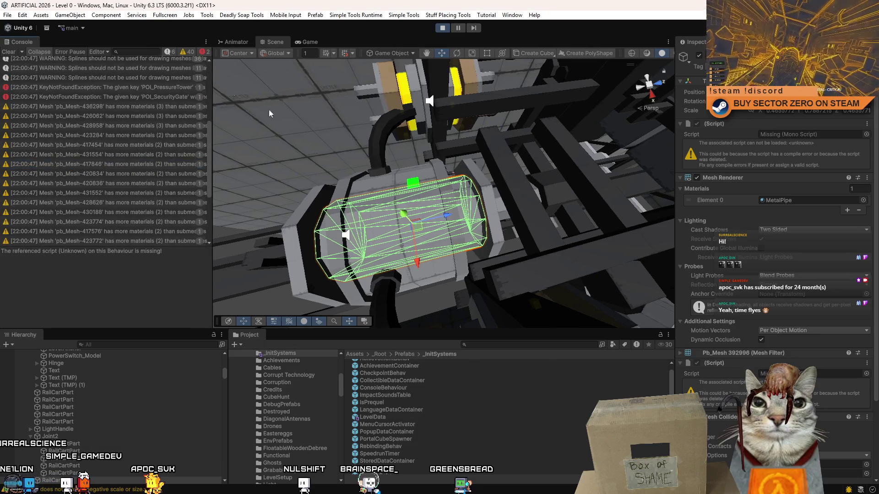
scroll(231, 87, "down", 10)
scroll(411, 180, "up", 10)
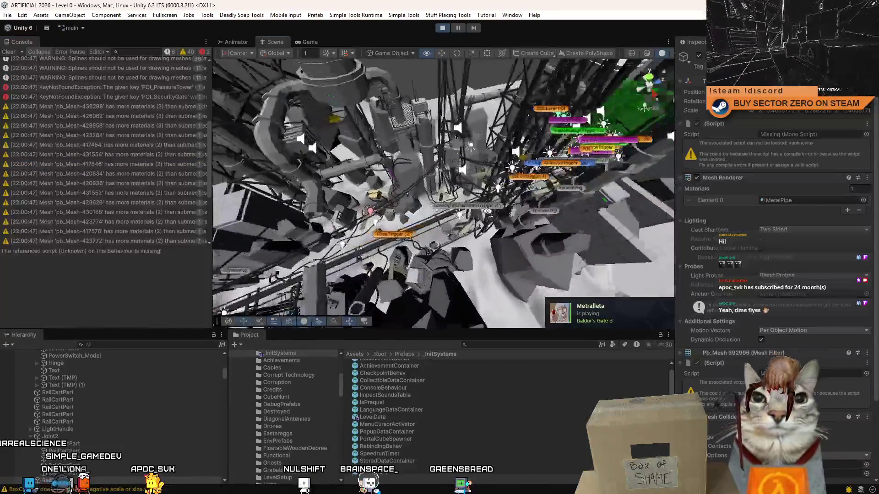
Fly through the corridor, pipes and catwalk around the cart, then exit play mode
left_click_drag(411, 180, 414, 77)
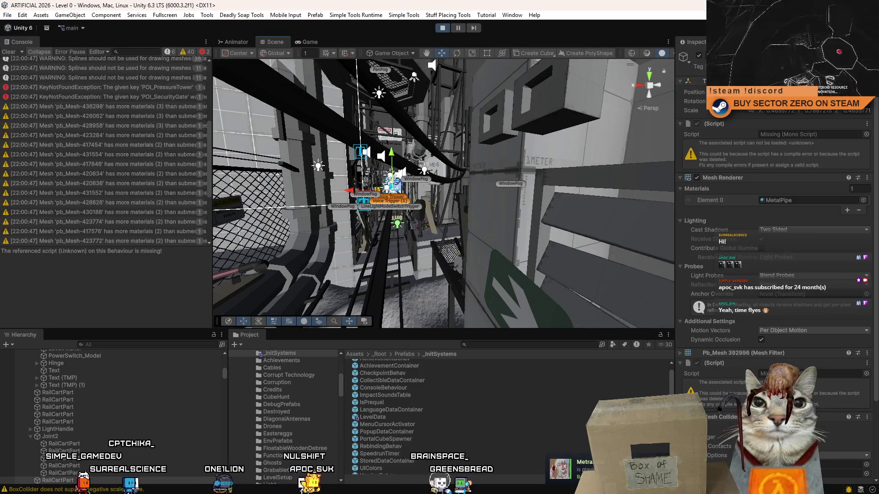
left_click_drag(431, 66, 490, 195)
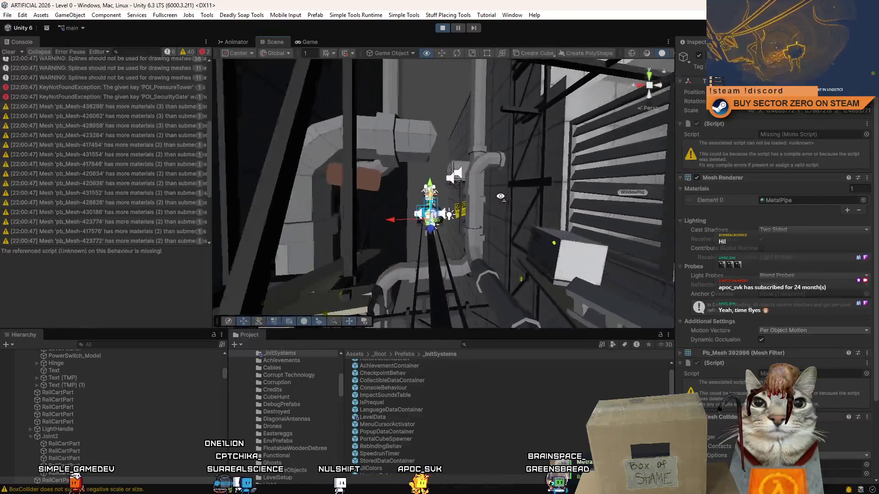
mouse_move(490, 195)
left_mouse_down()
mouse_move(314, 86)
mouse_move(357, 137)
left_mouse_up()
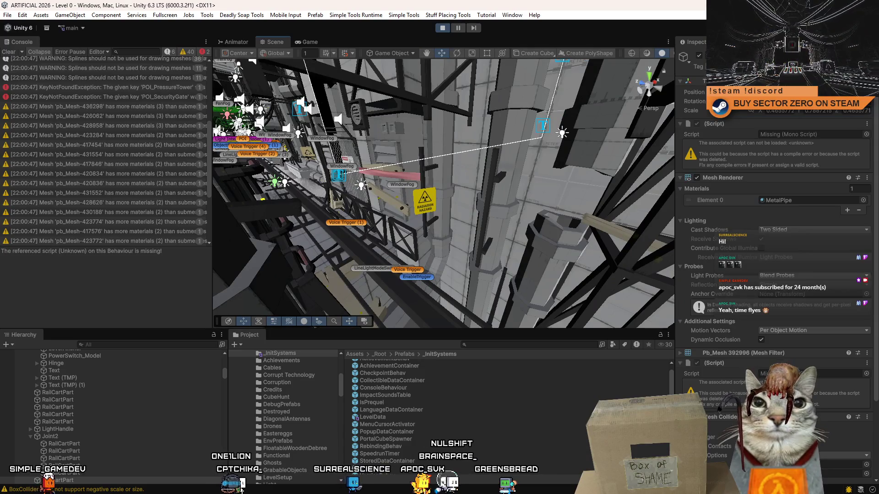
mouse_move(454, 162)
left_mouse_down()
mouse_move(370, 234)
mouse_move(305, 94)
mouse_move(231, 292)
mouse_move(368, 235)
mouse_move(305, 90)
mouse_move(408, 146)
mouse_move(358, 243)
mouse_move(394, 202)
mouse_move(387, 152)
mouse_move(48, 214)
left_mouse_up()
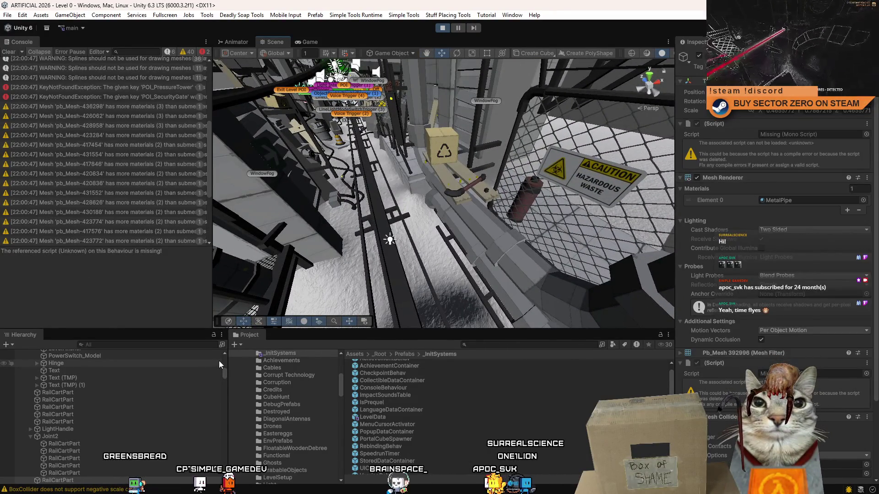
scroll(794, 329, "down", 3)
mouse_move(523, 223)
left_mouse_down()
mouse_move(601, 210)
mouse_move(456, 166)
mouse_move(816, 235)
mouse_move(216, 218)
left_mouse_up()
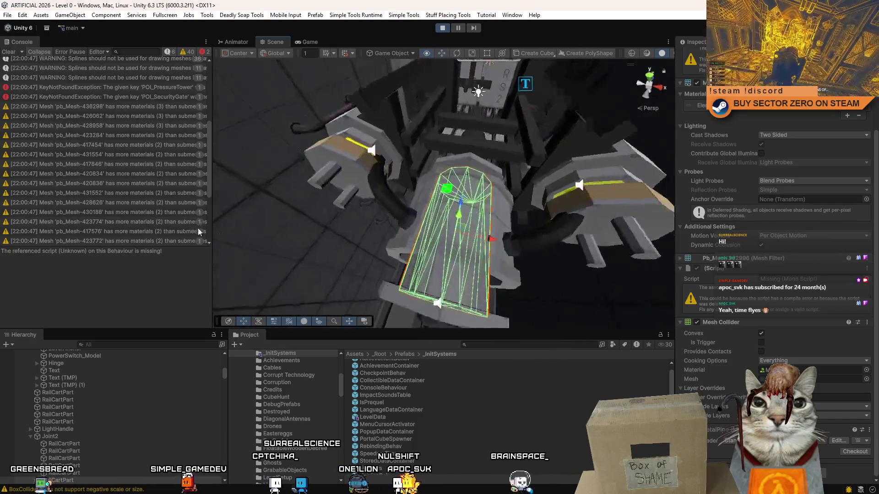
left_click_drag(217, 218, 668, 306)
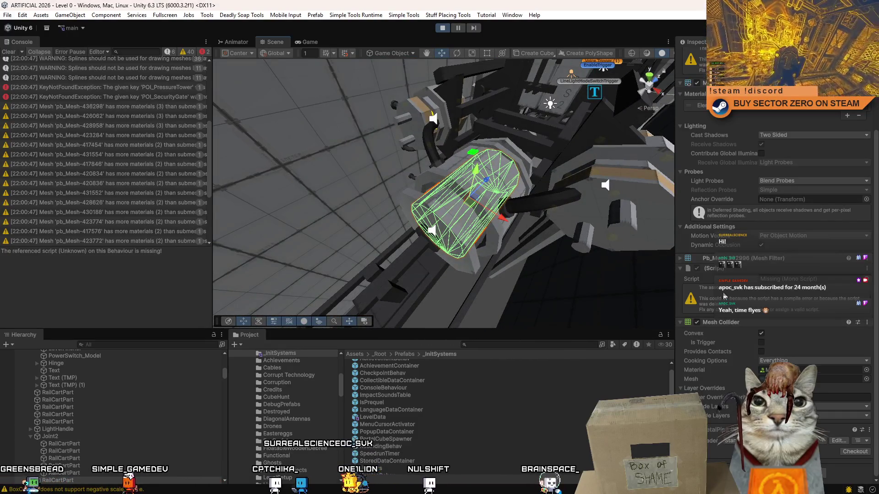
left_click(443, 28)
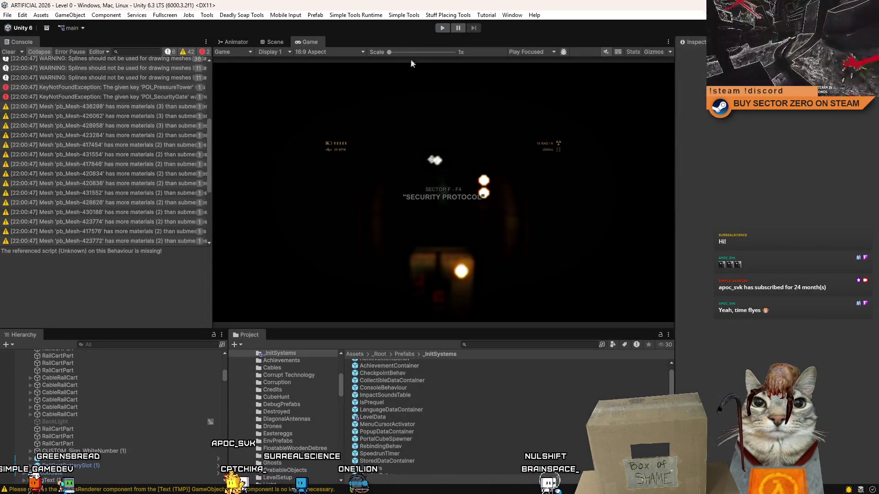
Select a cart mesh in the scene and step through the first three RailCartParts
left_click(275, 41)
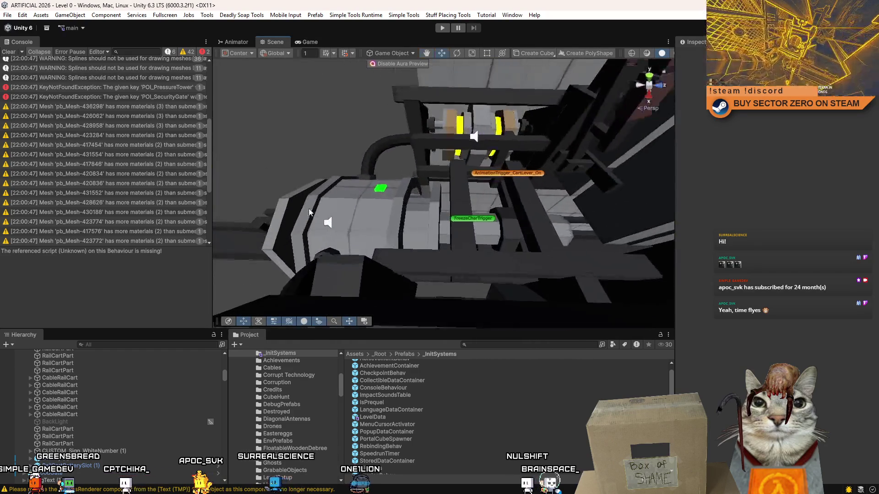
left_click(377, 222)
left_click_drag(377, 223, 377, 355)
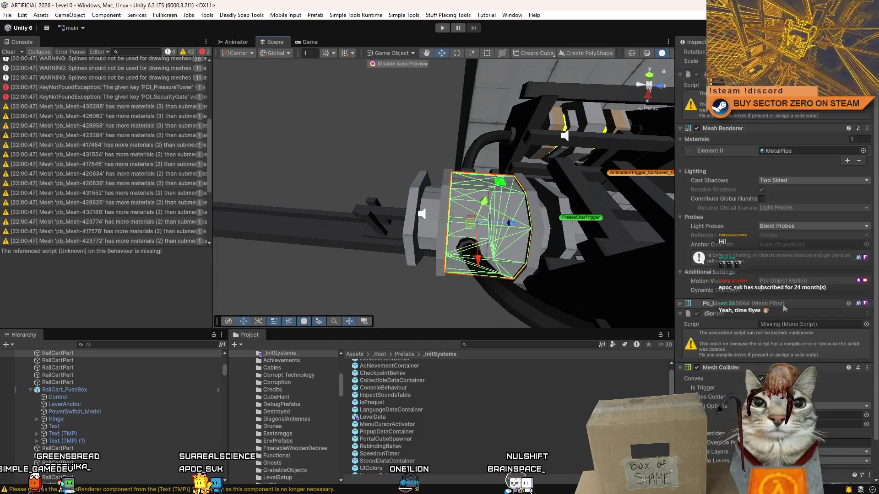
scroll(131, 404, "up", 3)
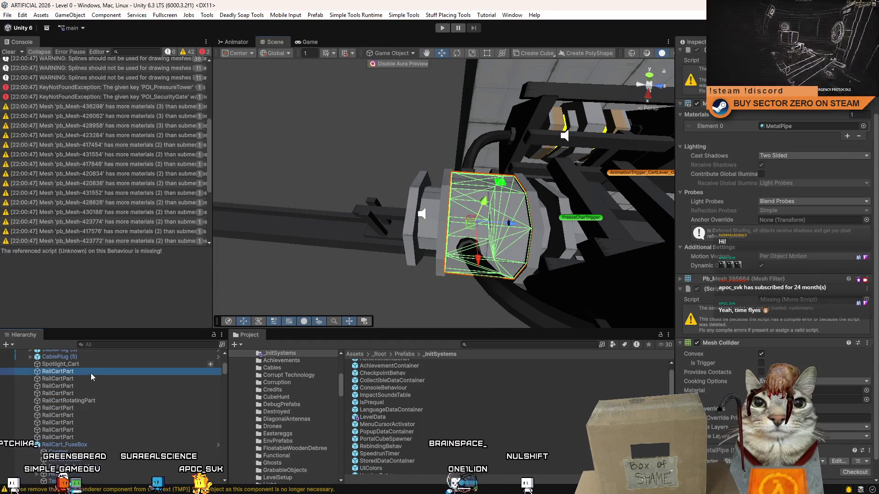
left_click(91, 373)
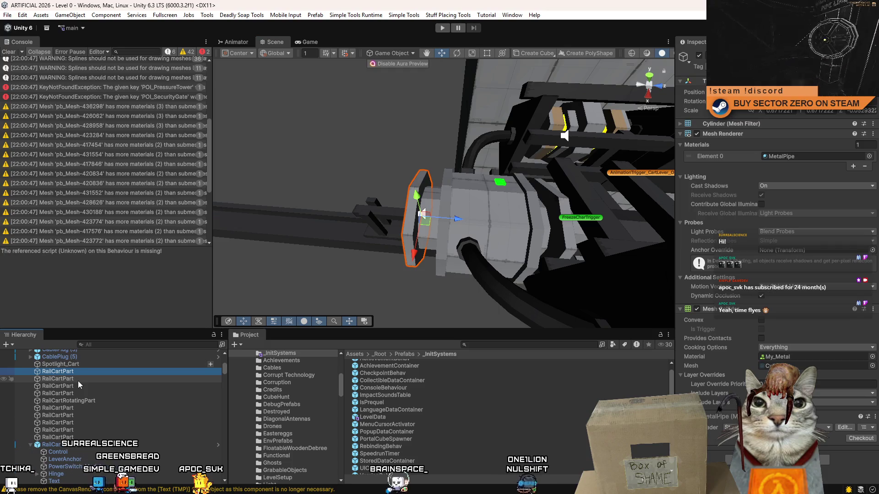
left_click(78, 380)
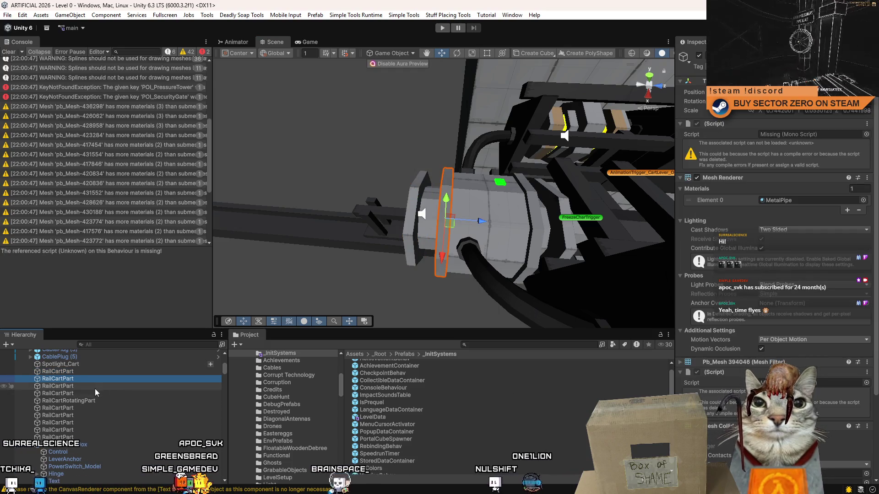
left_click(97, 386)
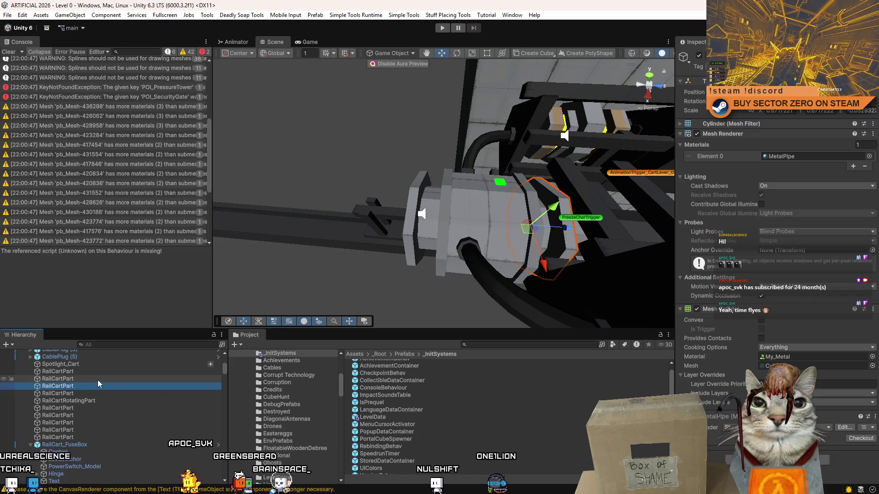
Remove the missing script component from the cart's other flange ring part
left_click(447, 218)
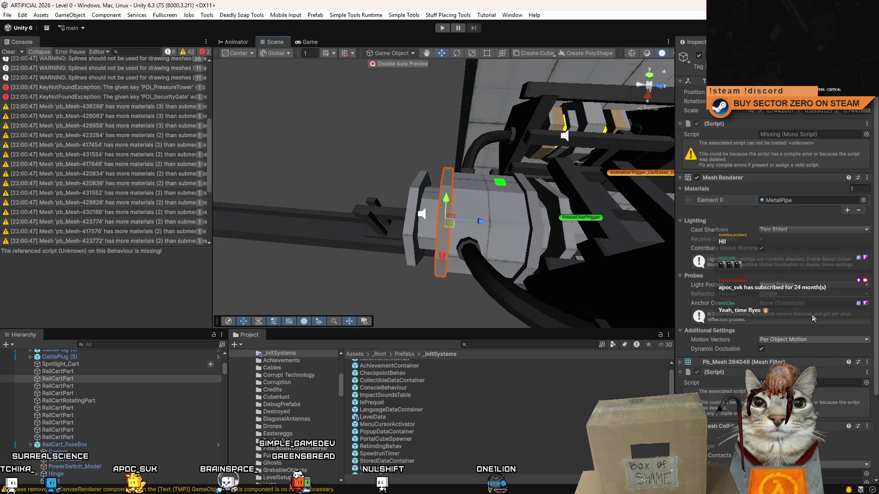
scroll(813, 318, "down", 1)
right_click(718, 348)
left_click(726, 358)
key("ctrl+z")
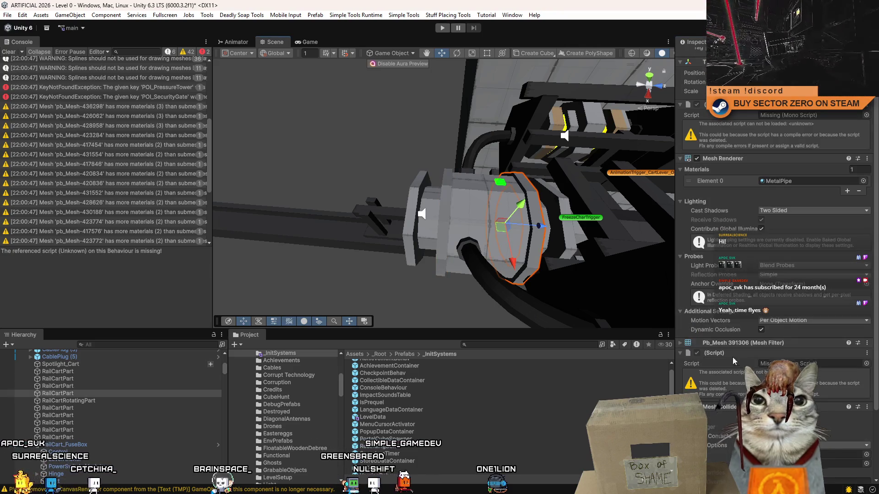
left_click(480, 202)
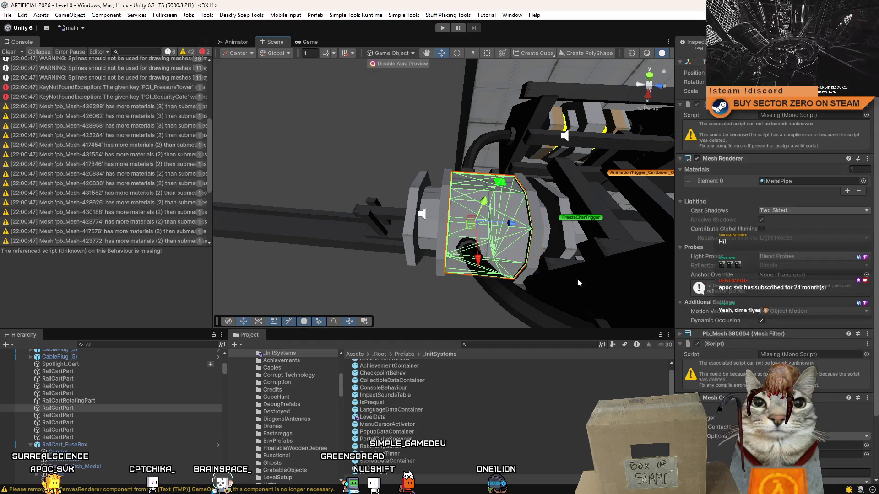
right_click(716, 347)
left_click(741, 367)
Orbit around the flange and select the RailCart parent object
left_click_drag(532, 227, 512, 220)
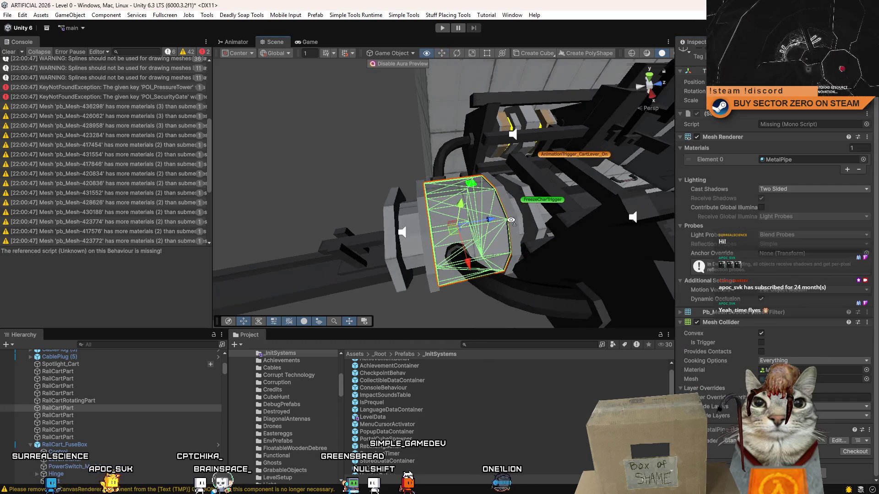
scroll(91, 401, "up", 2)
scroll(90, 411, "up", 2)
scroll(73, 398, "up", 3)
left_click(63, 405)
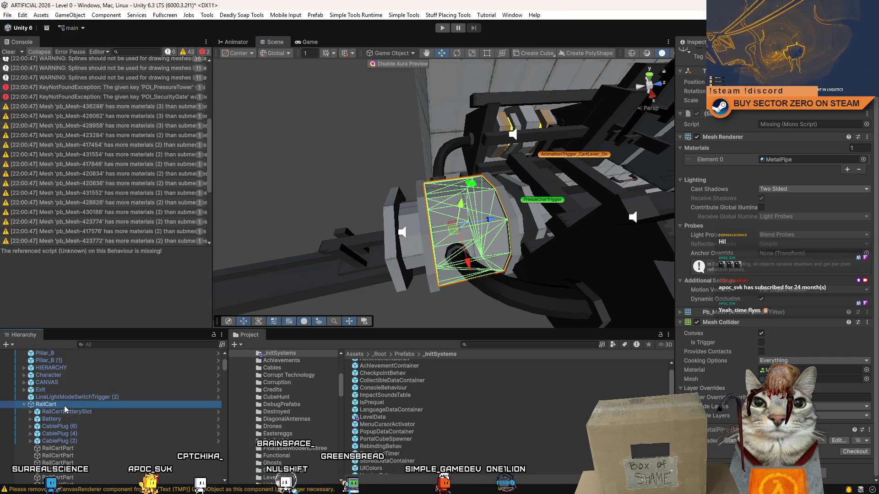
Inspect and frame the cart's Battery, then move on to CablePlug (6) and the next child
left_click(104, 417)
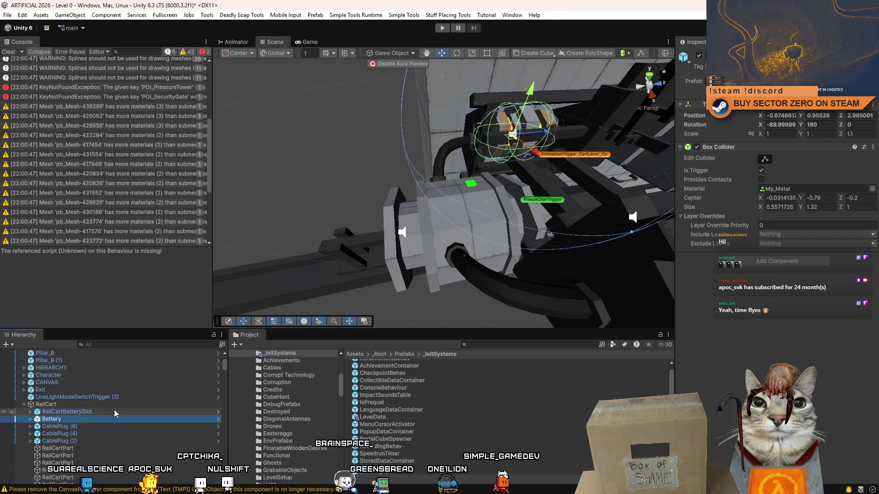
scroll(778, 245, "down", 3)
scroll(778, 245, "down", 3)
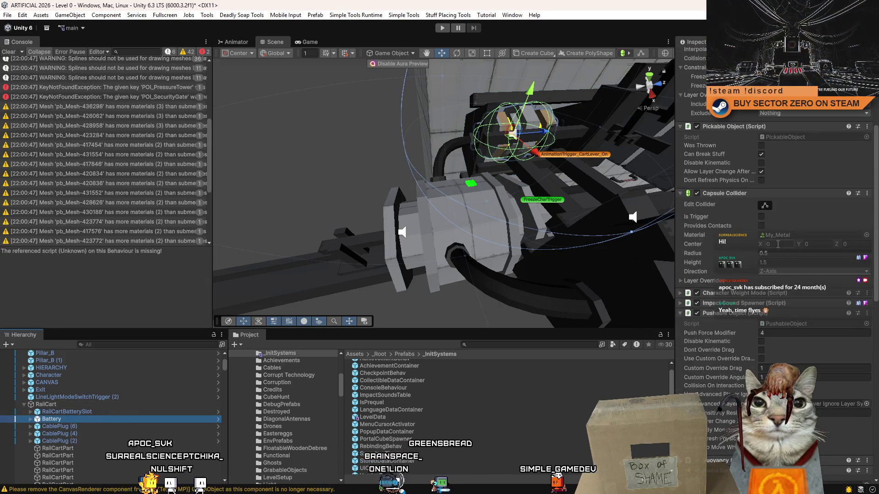
scroll(778, 245, "down", 3)
scroll(778, 245, "down", 3)
double_click(109, 420)
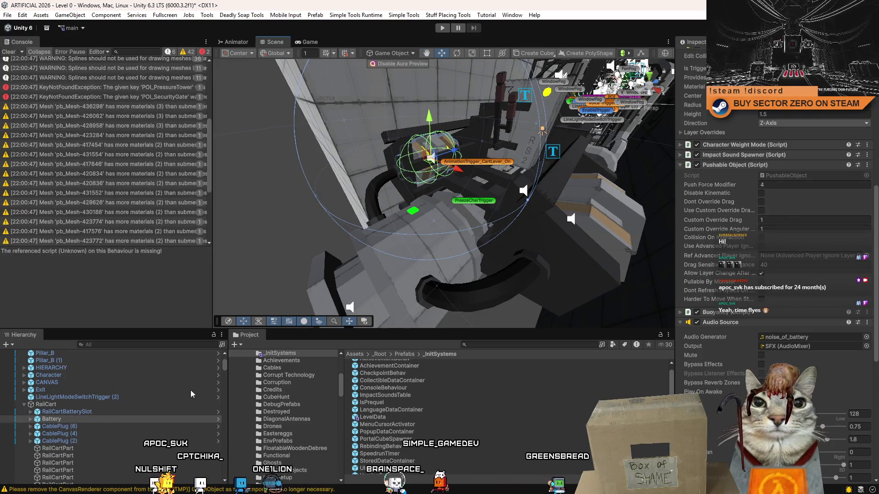
left_click(83, 429)
key("Down")
key("Down")
Arrow down past the point light and cable plug to a RailCartPart and remove its missing script
key("Down")
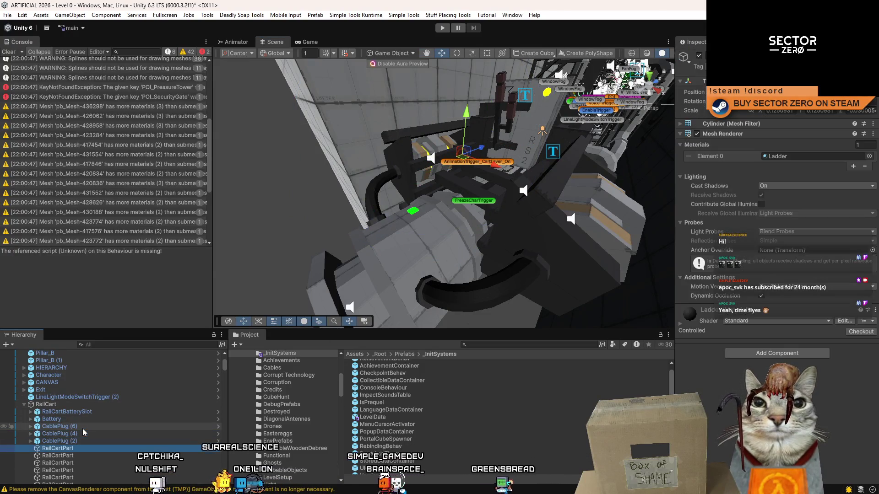
key("Down")
key("Down")
key("Down")
key("Down")
key("Down")
key("Down")
key("Down")
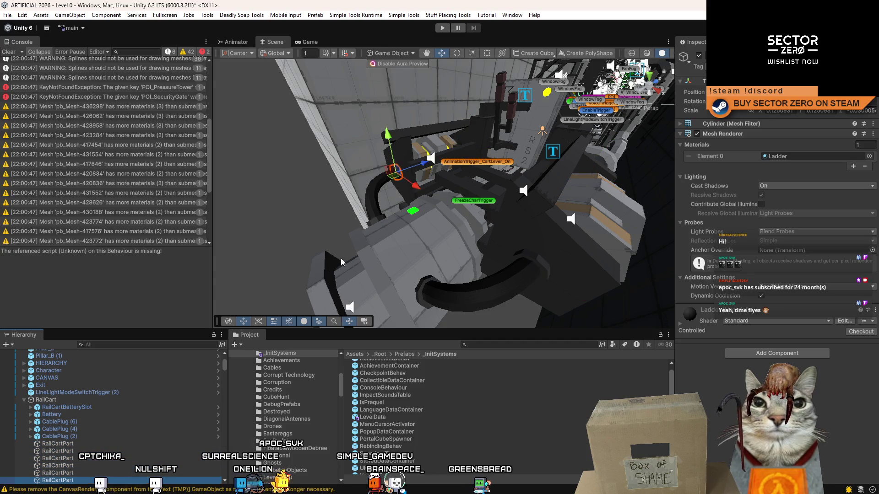
key("Down")
key("Down")
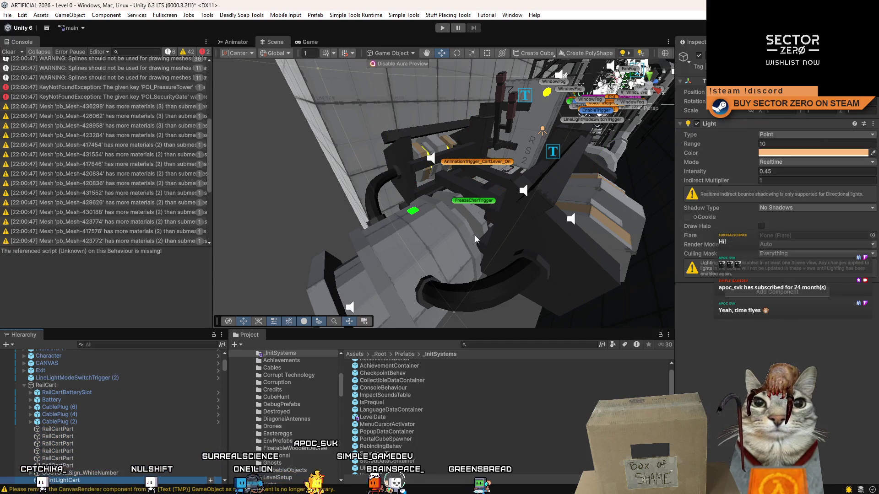
key("Down")
key("Down")
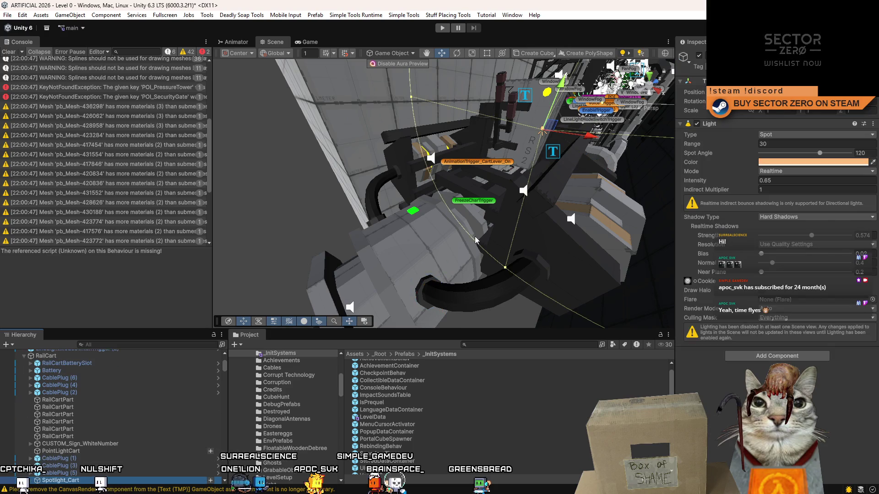
key("Down")
key("Down")
key("Down")
key("Down")
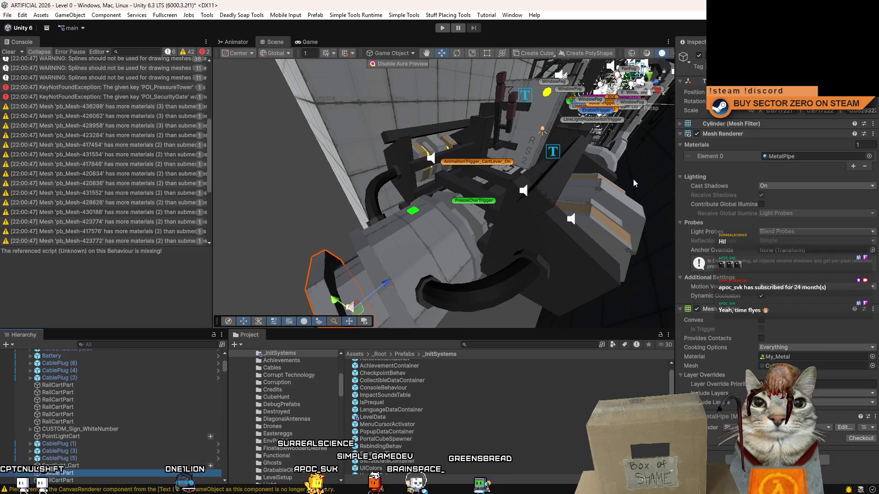
key("Down")
right_click(727, 123)
left_click(745, 140)
scroll(167, 436, "down", 3)
scroll(90, 373, "down", 2)
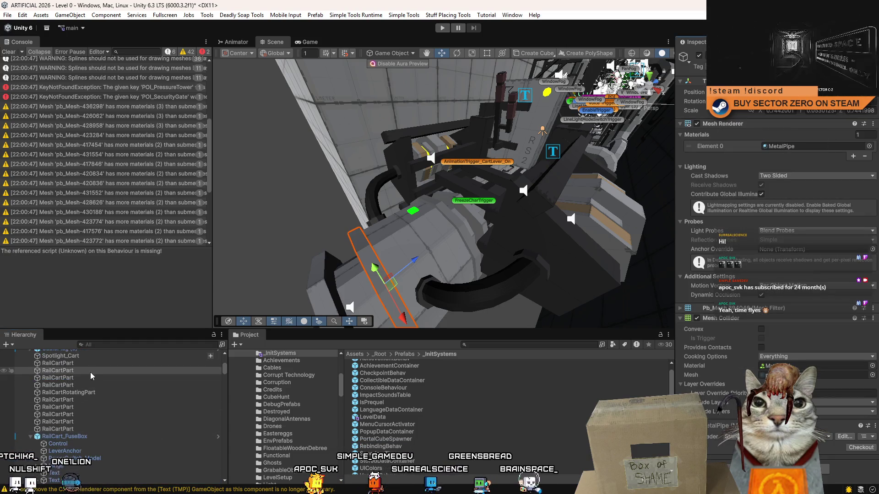
Remove the missing script components from two more rail cart parts
left_click(80, 376)
key("Down")
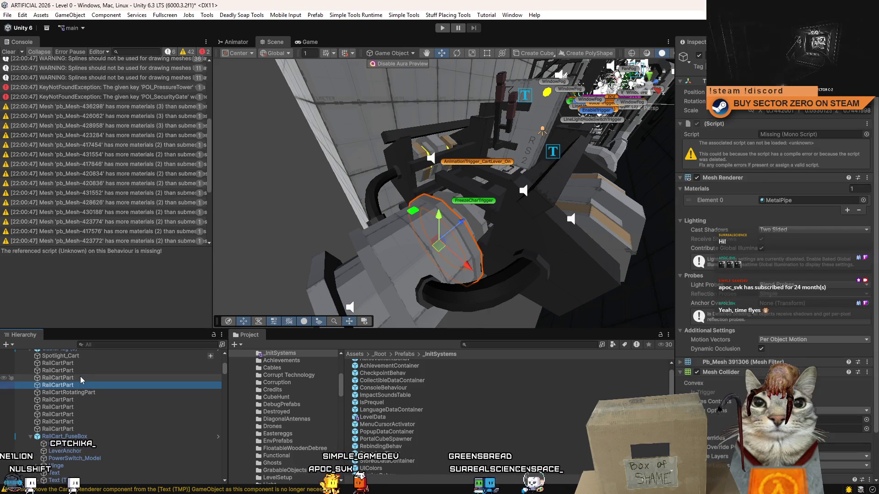
right_click(726, 124)
left_click(745, 140)
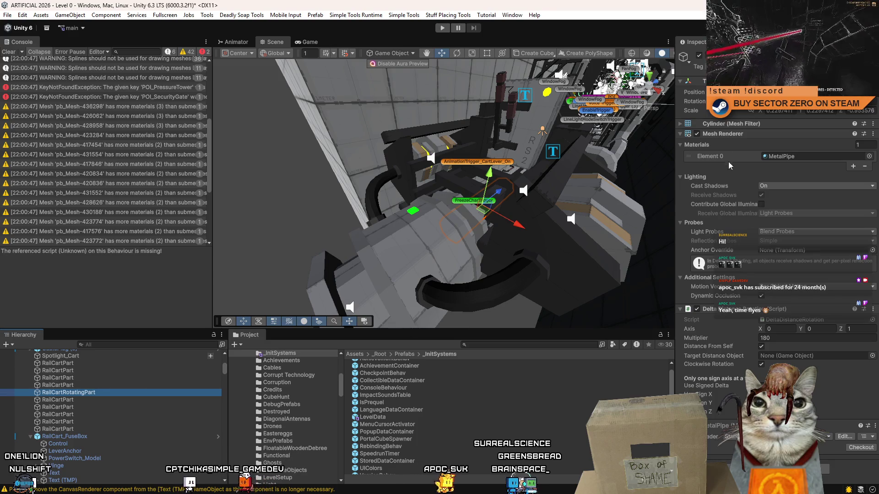
left_click(103, 401)
right_click(711, 123)
left_click(745, 141)
Check the next rail cart parts and step down to RailCart_FuseBox
left_click(103, 407)
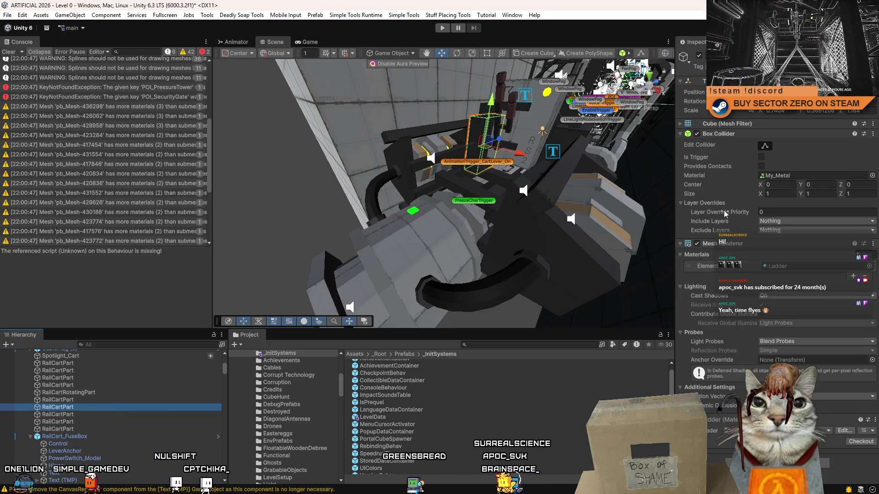
left_click(99, 416)
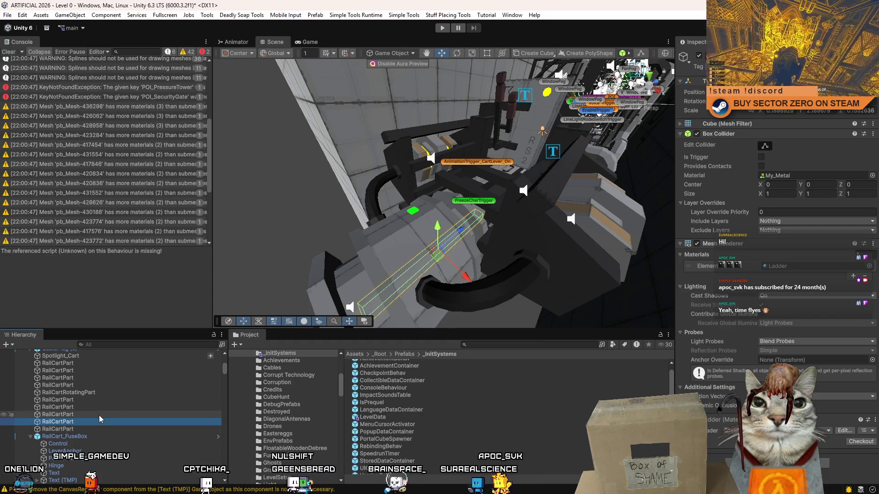
key("Down")
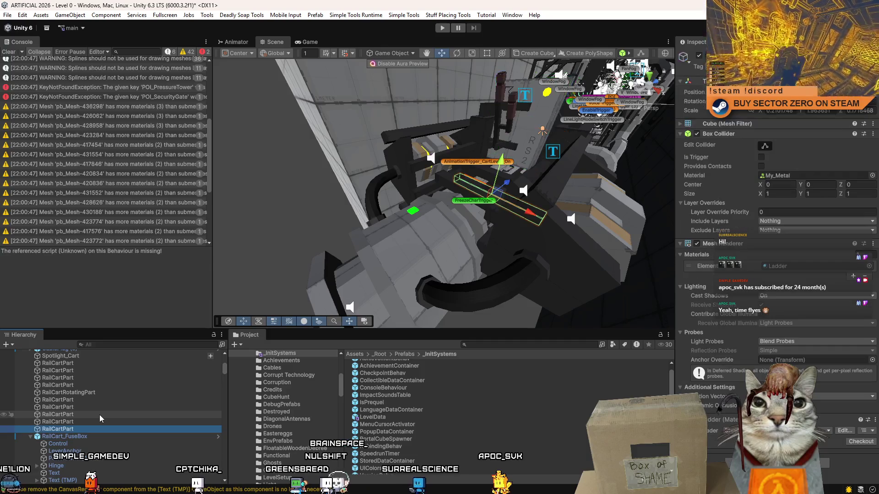
left_click(85, 361)
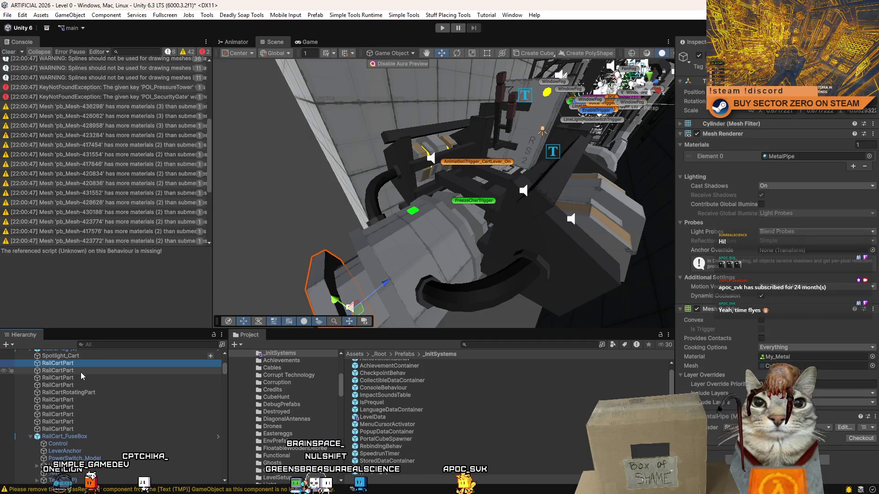
key("Down")
key("Down")
key("Down")
key("Down")
key("Down")
key("Down")
key("Down")
key("Down")
key("Down")
key("Down")
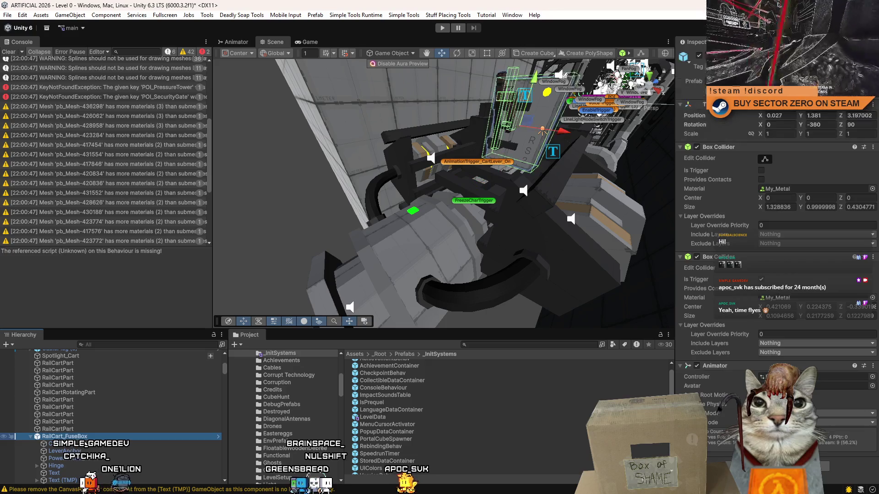
Inspect the fuse box and Spotlight_Cart, frame the Sign_White RC 83 sign and fly into the cart
left_click(559, 256)
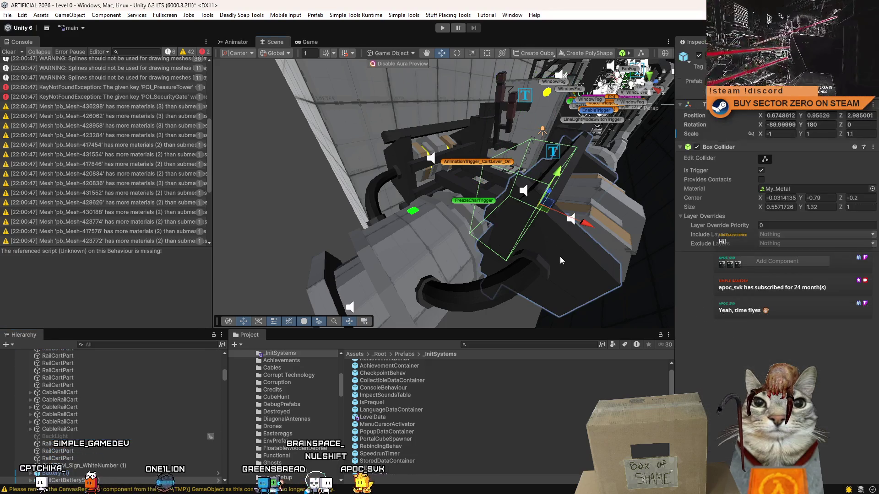
left_click(384, 248)
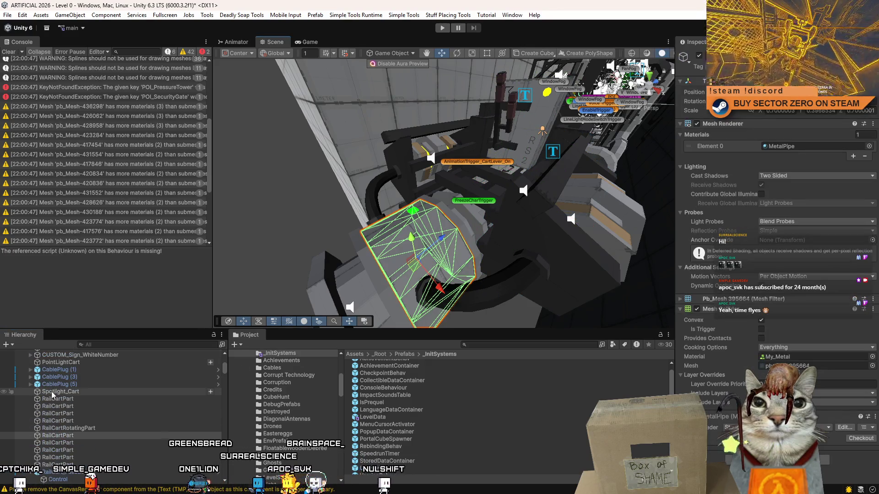
left_click(52, 391)
scroll(72, 404, "up", 3)
scroll(84, 413, "up", 2)
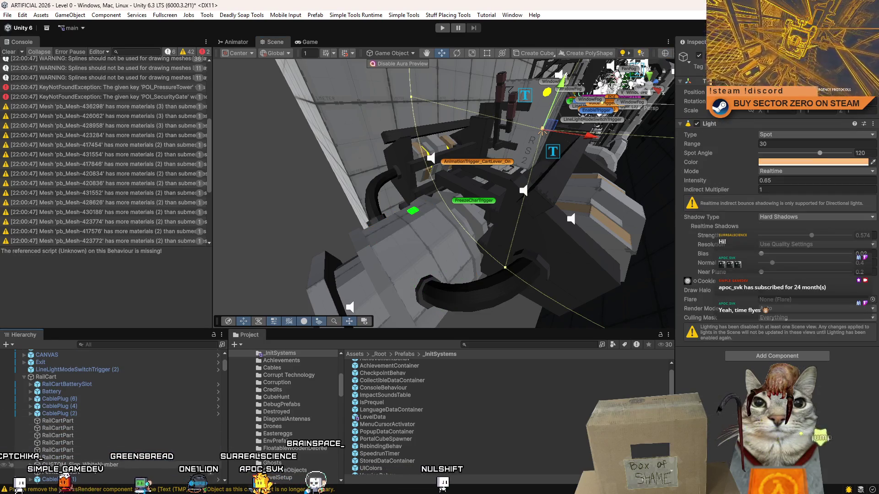
double_click(76, 465)
mouse_move(618, 206)
left_mouse_down()
mouse_move(574, 223)
mouse_move(67, 241)
left_mouse_up()
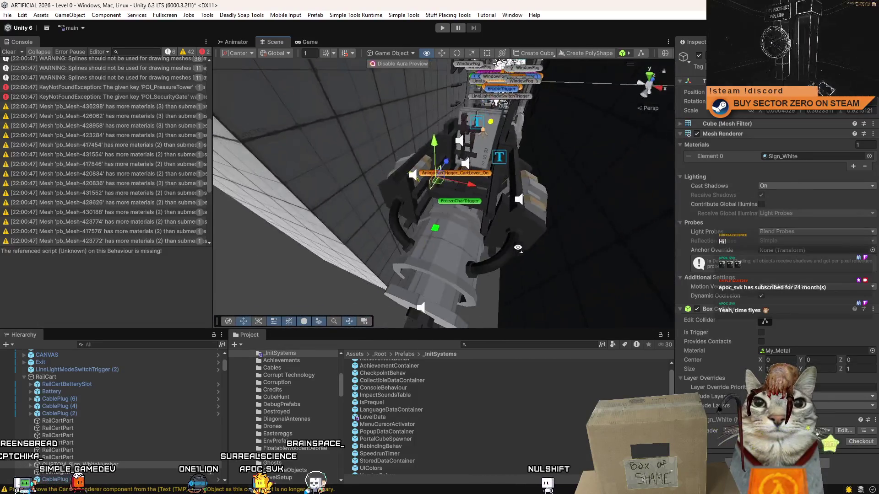
Read several mesh warnings in the Console, then clear all console messages
left_click(115, 108)
left_click(115, 146)
left_click_drag(115, 153, 117, 220)
scroll(117, 217, "down", 3)
left_click(116, 217)
left_click(9, 51)
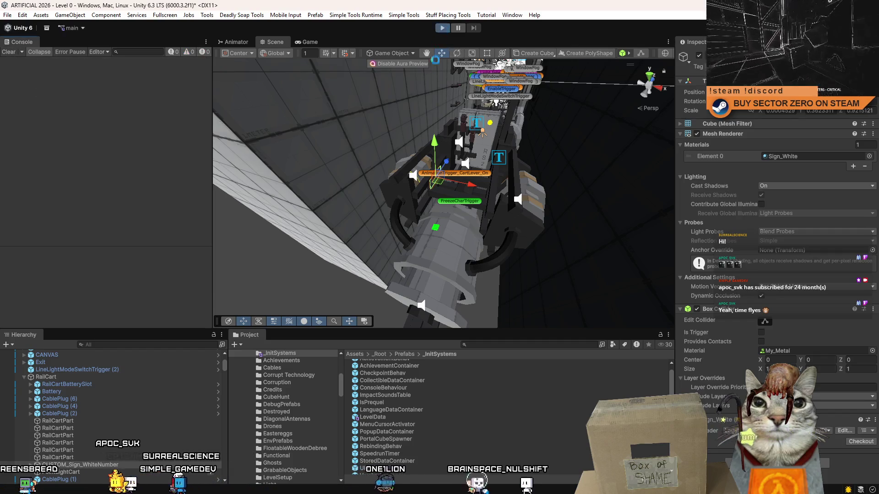
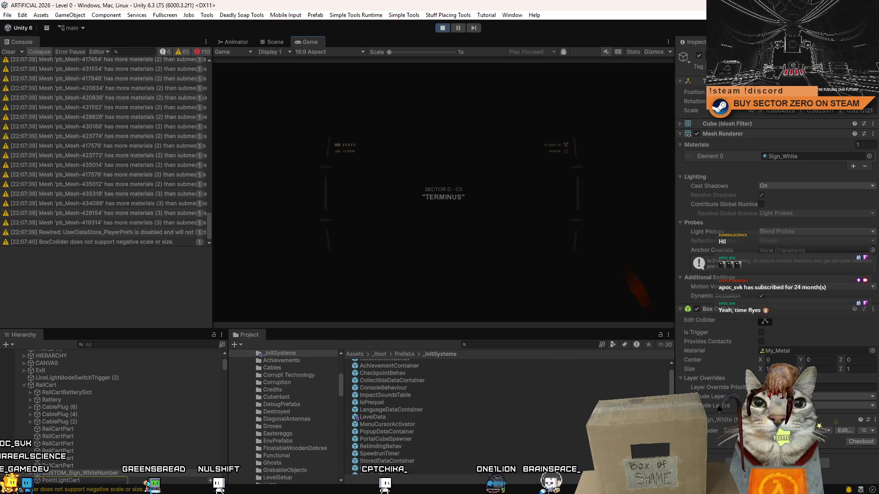
Clear the Console and restart the level from the in-game pause menu
left_click(9, 52)
key("Escape")
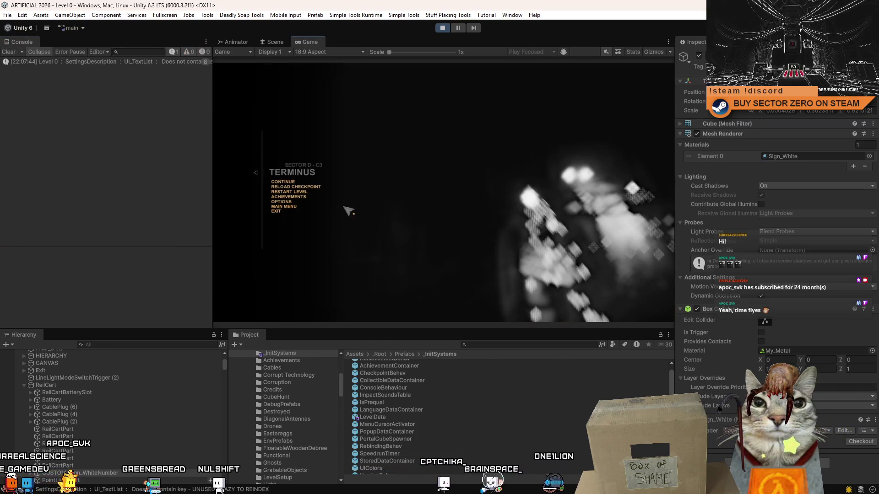
left_click(301, 192)
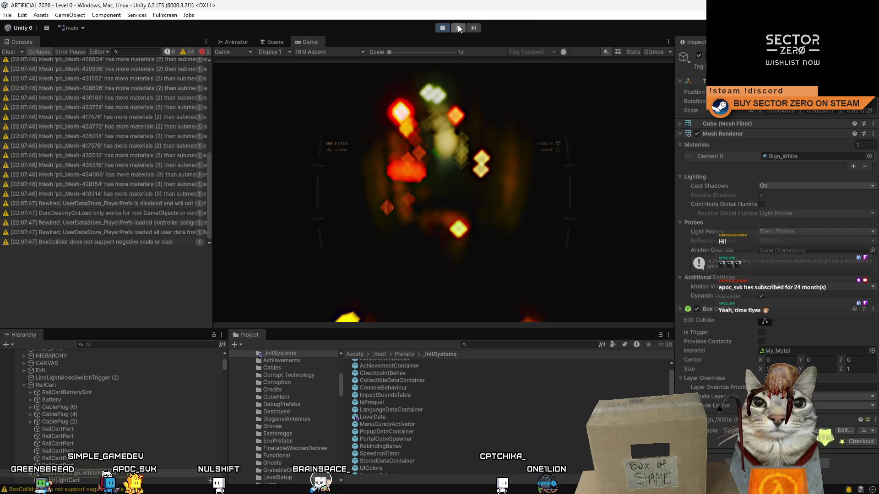
Pause the game, switch to the Scene view and inspect the pb_Mesh-418314 material warning
key("ctrl+shift+p")
key("ctrl+1")
left_click(129, 194)
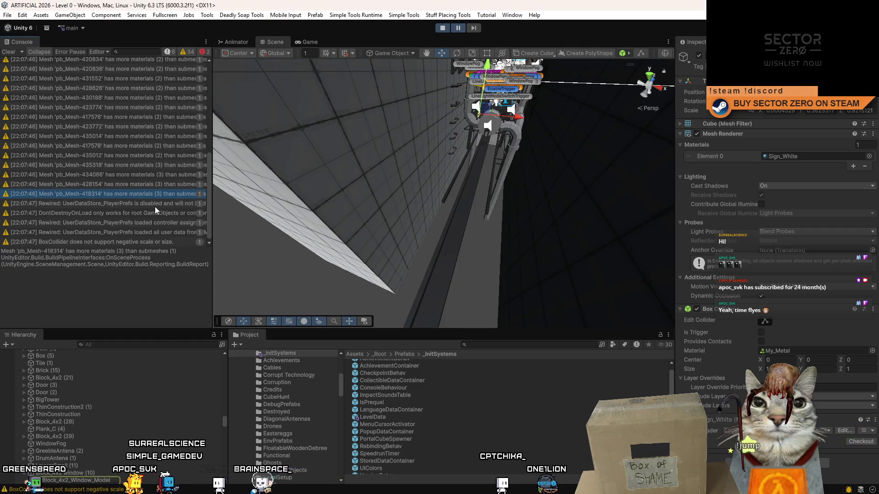
scroll(123, 240, "up", 5)
scroll(130, 227, "up", 2)
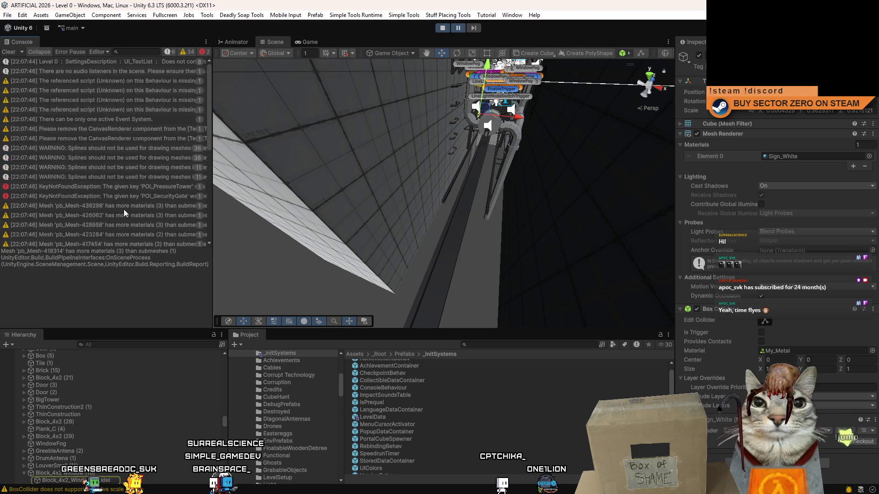
Trace the first missing-script warning to its RailCartPart and frame it in the scene
left_click(111, 82)
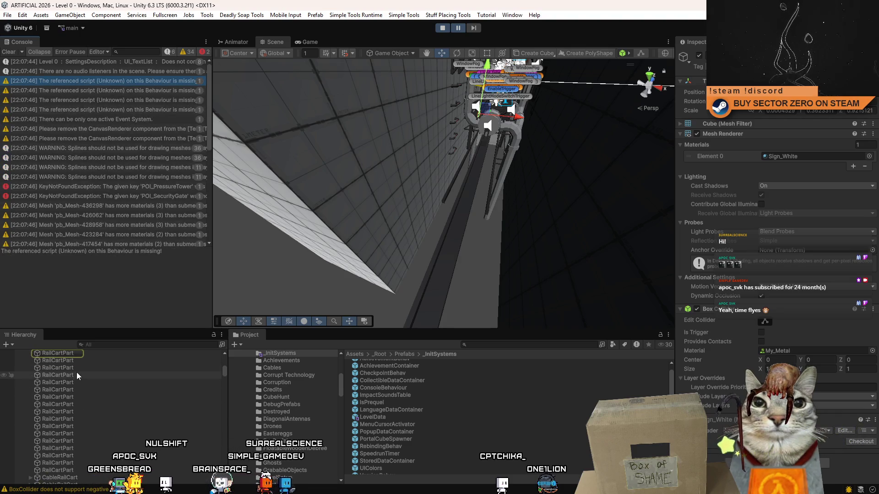
left_click(81, 354)
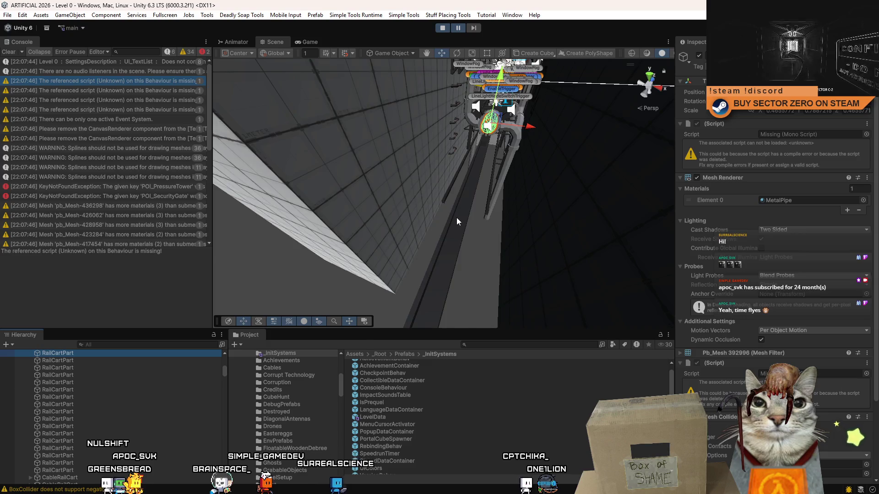
key("f")
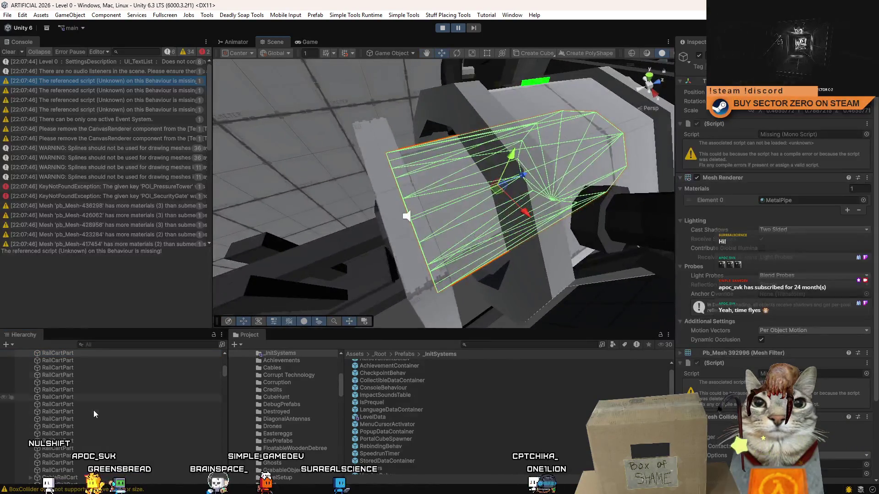
scroll(104, 402, "up", 2)
Follow the remaining missing-script warnings to the flagged RailCartPart objects under Joint2
left_click(147, 92)
left_click(79, 406)
left_click(146, 100)
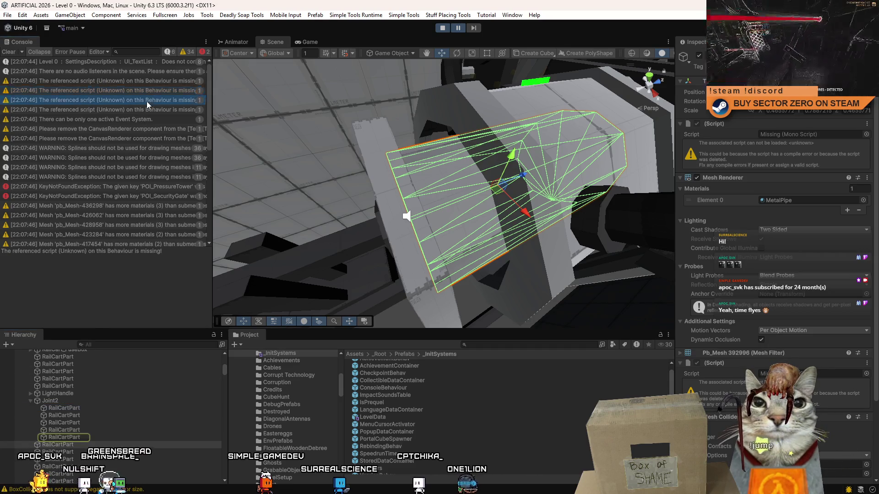
left_click(144, 109)
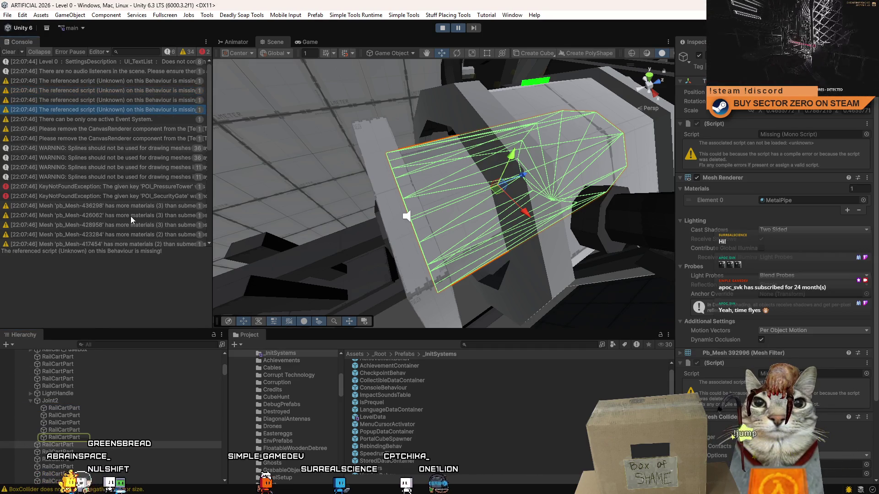
double_click(79, 439)
Orbit around the part, then select and frame the whole Joint2 group
mouse_move(465, 254)
left_mouse_down()
mouse_move(540, 265)
mouse_move(348, 248)
left_mouse_up()
double_click(86, 401)
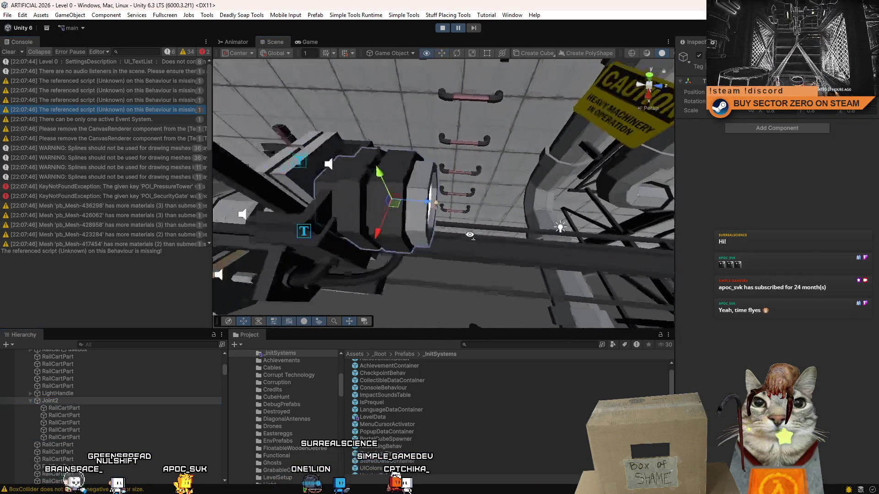
Stop the play test and look toward the ladder wall, selecting the lamp near the cart
left_click(443, 28)
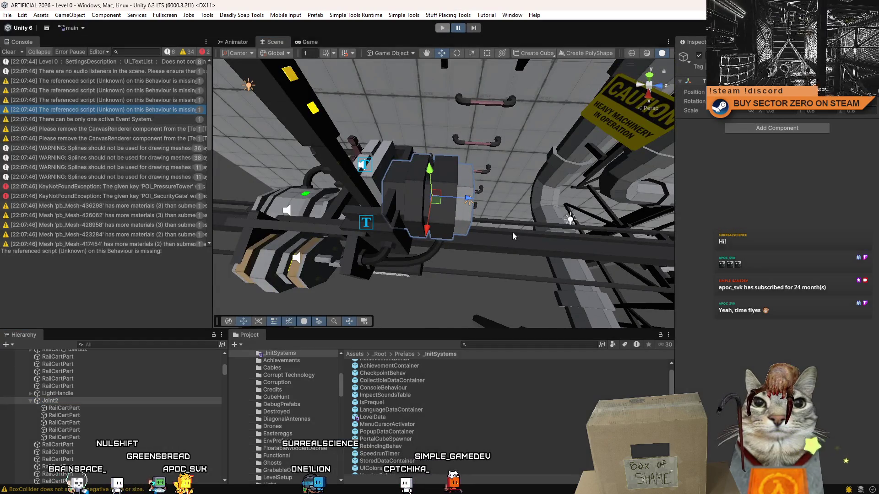
mouse_move(513, 232)
left_mouse_down()
mouse_move(499, 141)
mouse_move(510, 172)
mouse_move(365, 172)
mouse_move(642, 307)
left_mouse_up()
left_click(365, 171)
scroll(105, 434, "down", 3)
Browse the Joint2 RailCartPart children, collapse Joint2 and select LightHandle
left_click(77, 420)
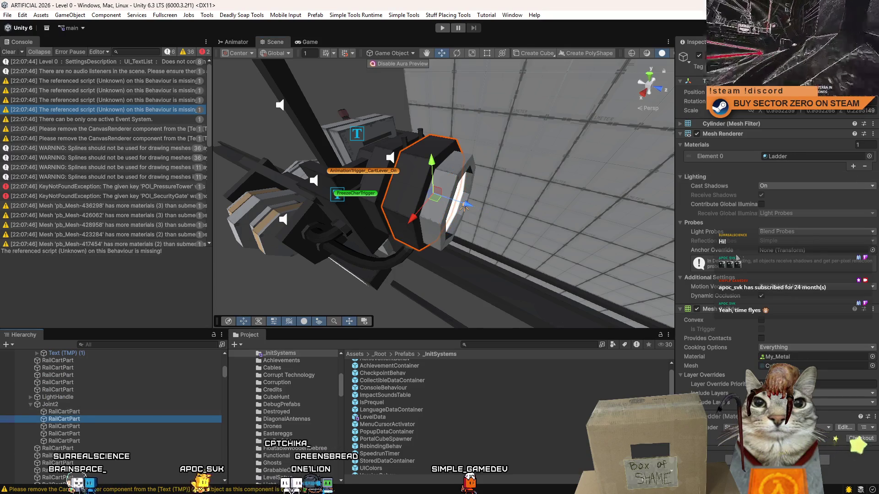
key("Down")
key("Down")
key("Down")
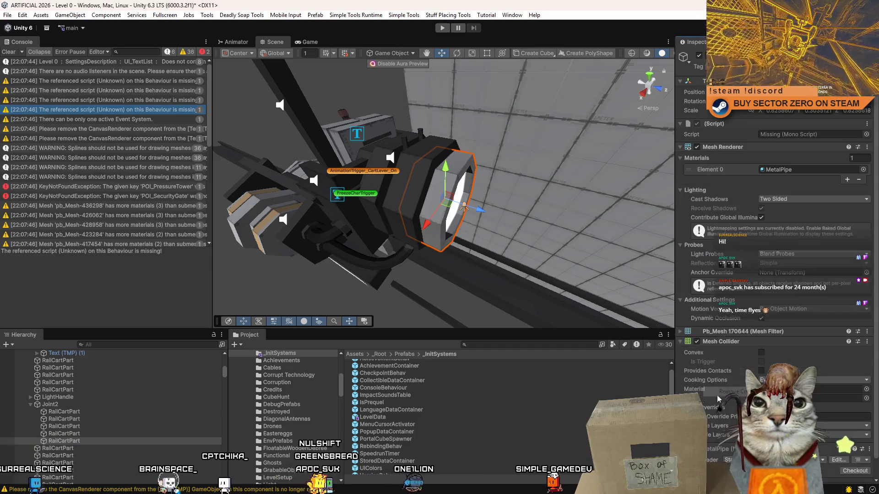
left_click(90, 405)
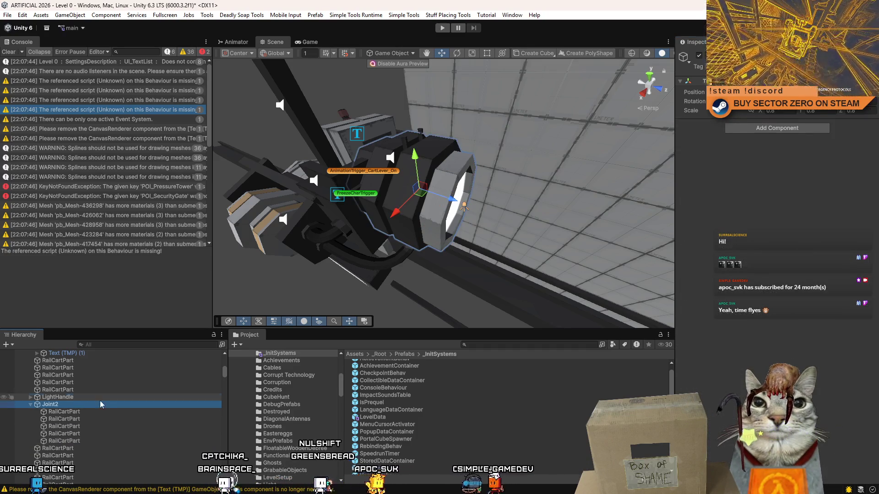
left_click(29, 404)
left_click(81, 397)
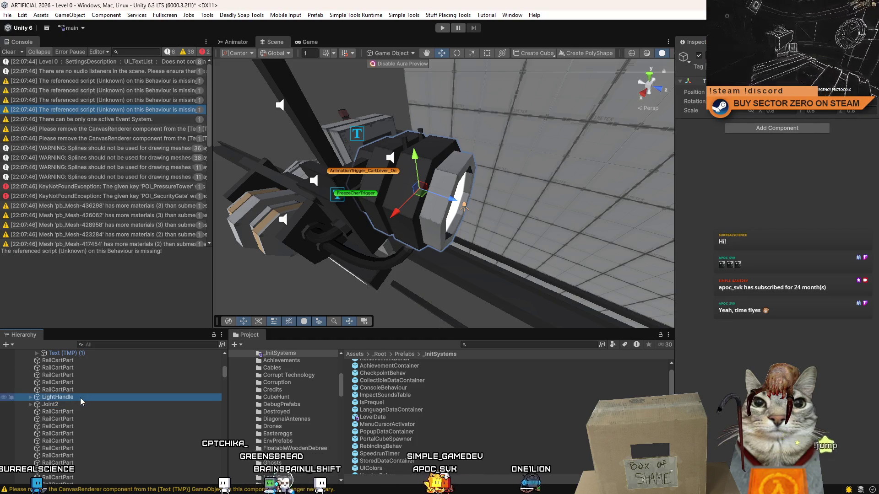
Orbit around the cart lever and select the pipe cylinder on the cart
mouse_move(414, 202)
left_mouse_down()
mouse_move(506, 197)
mouse_move(473, 201)
left_mouse_up()
mouse_move(423, 218)
left_mouse_down()
mouse_move(445, 214)
mouse_move(410, 224)
left_mouse_up()
left_click(410, 223)
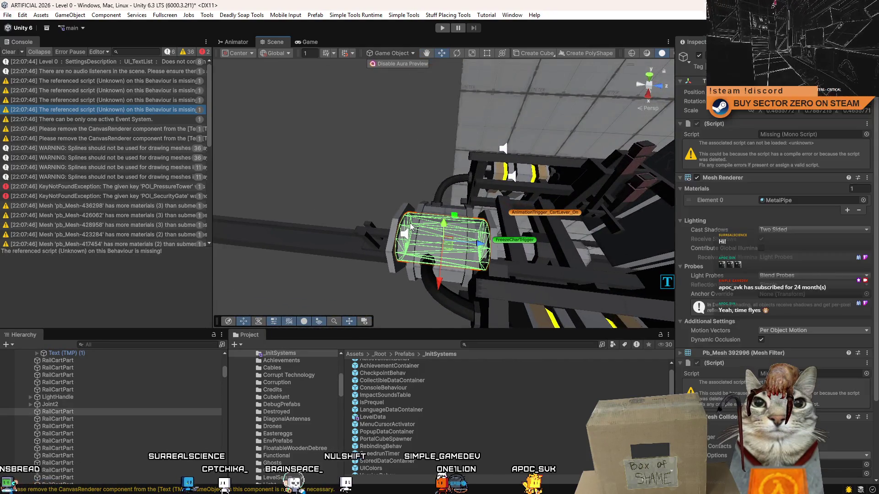
Remove the missing script component from the pipe part via the Inspector
right_click(724, 364)
left_click(738, 382)
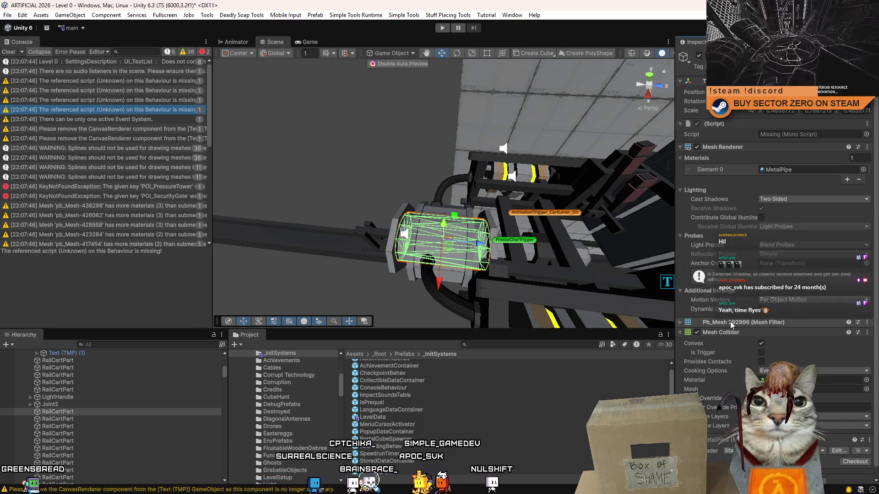
scroll(445, 233, "up", 2)
scroll(445, 234, "up", 3)
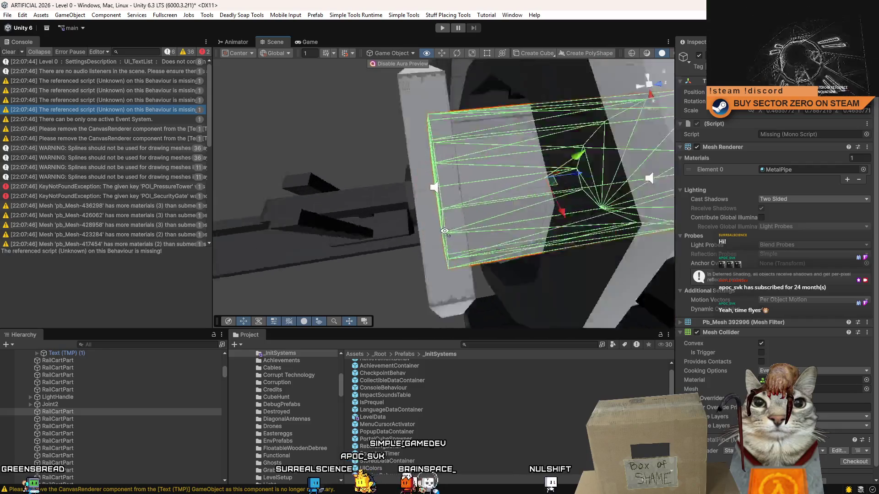
scroll(507, 201, "down", 5)
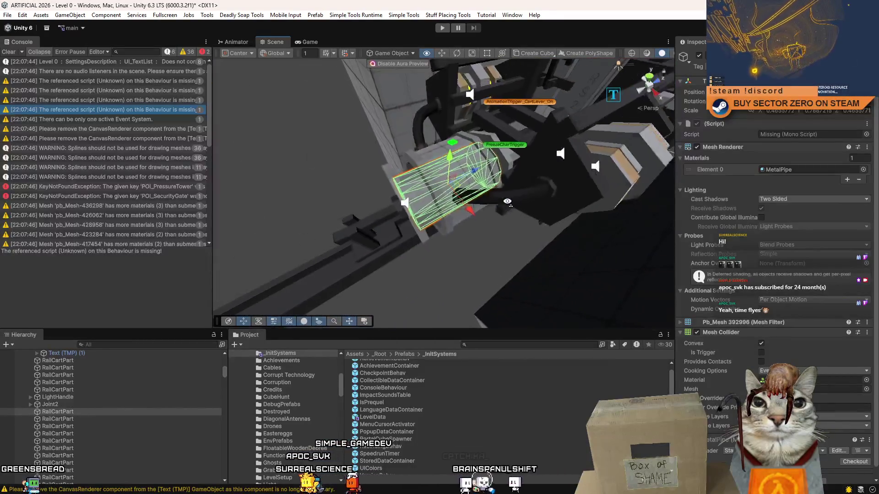
mouse_move(507, 202)
left_mouse_down()
mouse_move(435, 174)
mouse_move(519, 195)
mouse_move(424, 190)
mouse_move(443, 197)
mouse_move(511, 182)
mouse_move(478, 185)
left_mouse_up()
scroll(435, 174, "up", 2)
scroll(518, 195, "down", 3)
scroll(423, 190, "up", 4)
Remove the second missing script component and start a new play test
right_click(728, 123)
left_click(756, 145)
scroll(480, 193, "down", 3)
scroll(478, 185, "up", 2)
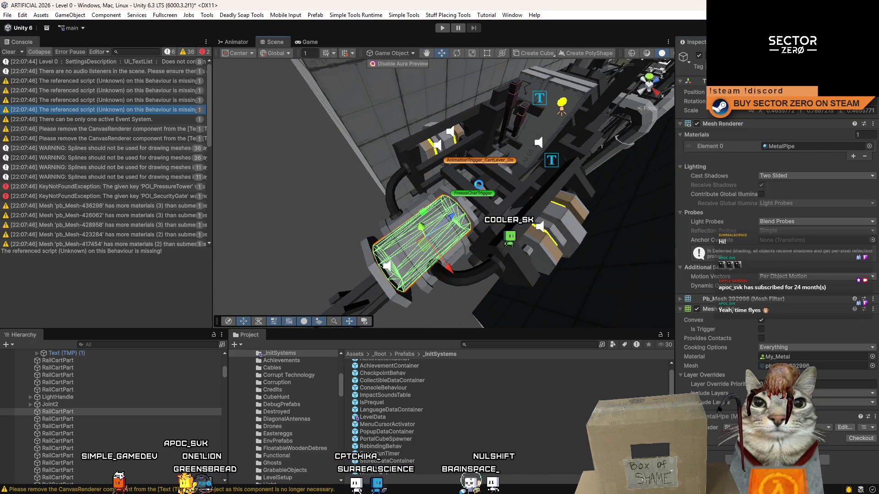
left_click(442, 28)
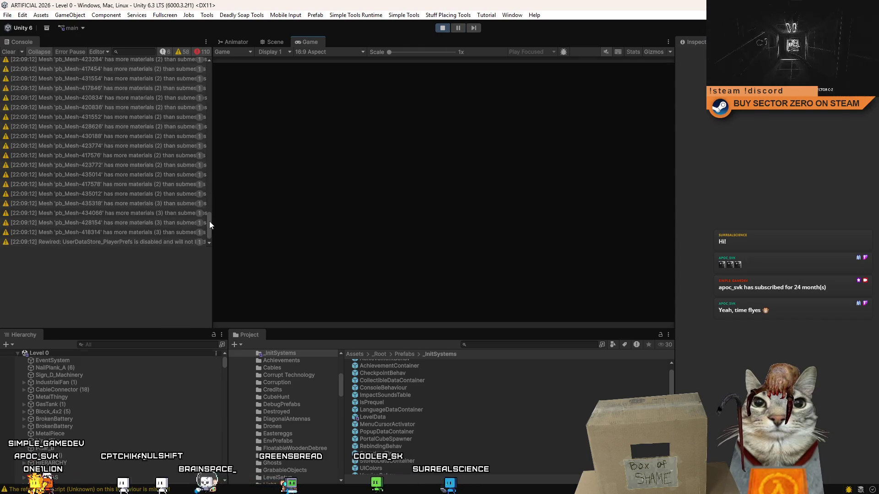
Review the RailCartPart mesh and CanvasRenderer warnings in a widened Console, then clear it
left_click(207, 224)
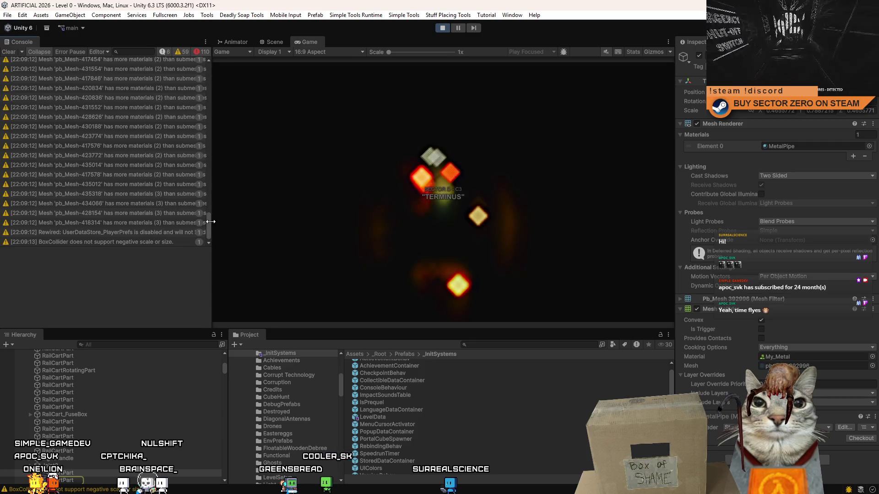
left_click_drag(210, 222, 249, 229)
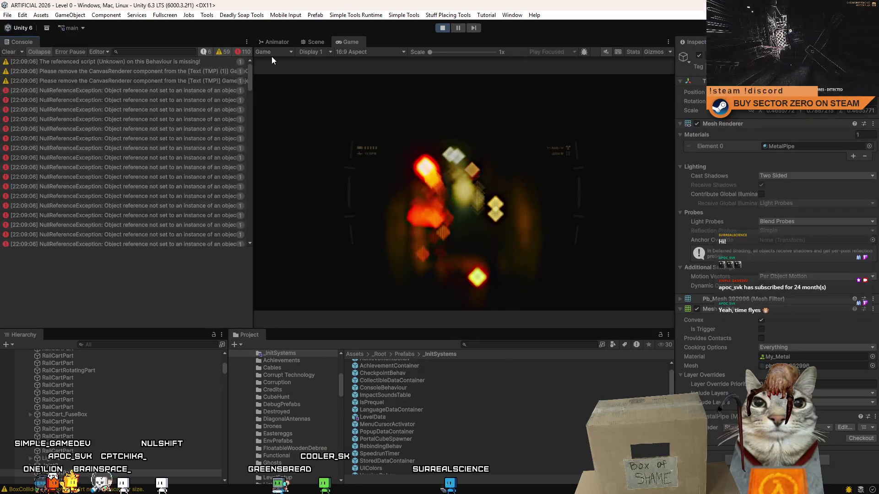
left_click(176, 74)
key("Down")
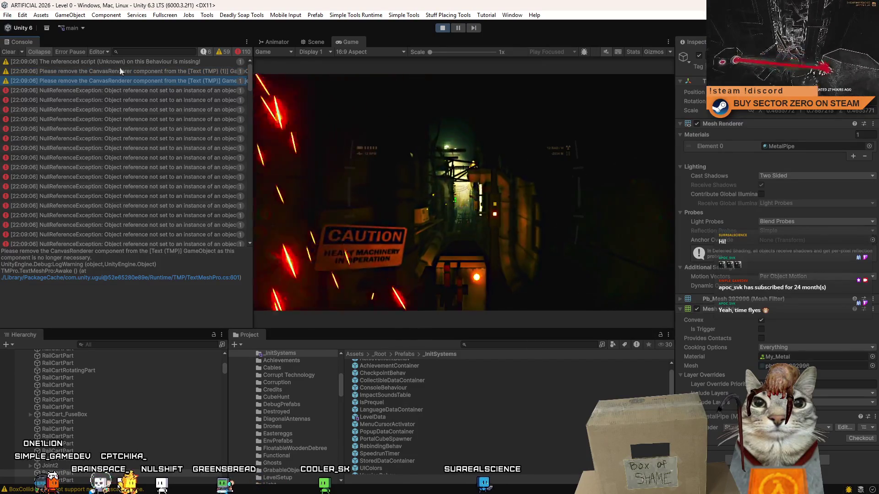
left_click(10, 52)
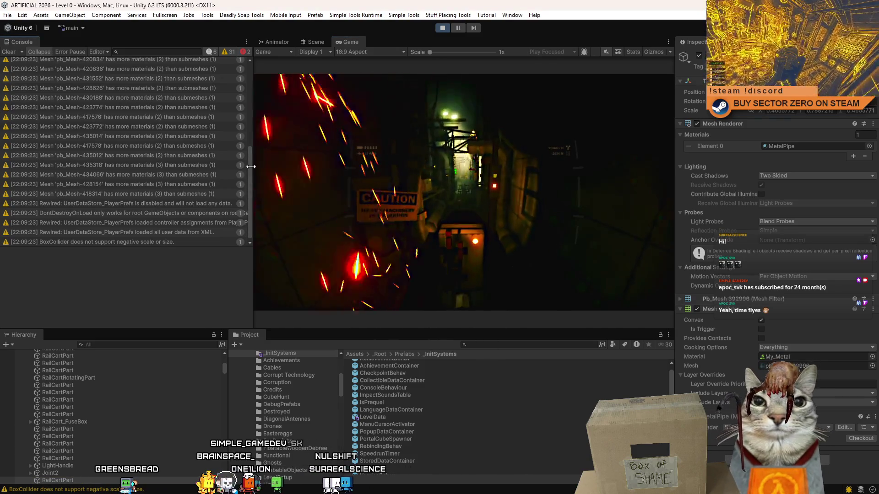
left_click_drag(246, 157, 252, 56)
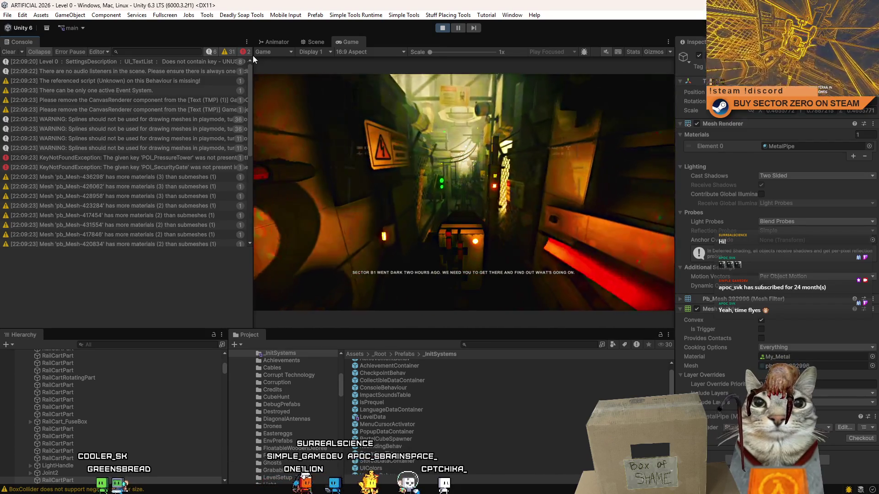
mouse_move(252, 62)
left_mouse_down()
mouse_move(260, 177)
mouse_move(258, 51)
left_mouse_up()
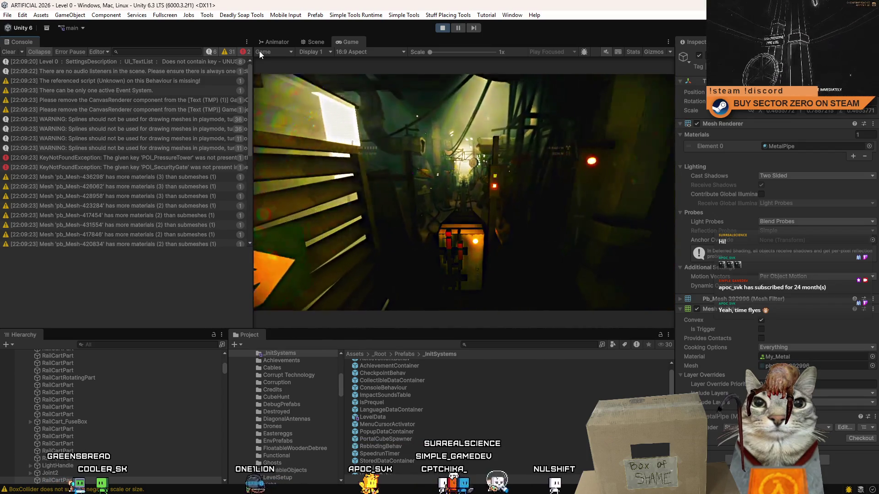
mouse_move(259, 51)
left_mouse_down()
mouse_move(271, 121)
mouse_move(270, 186)
left_mouse_up()
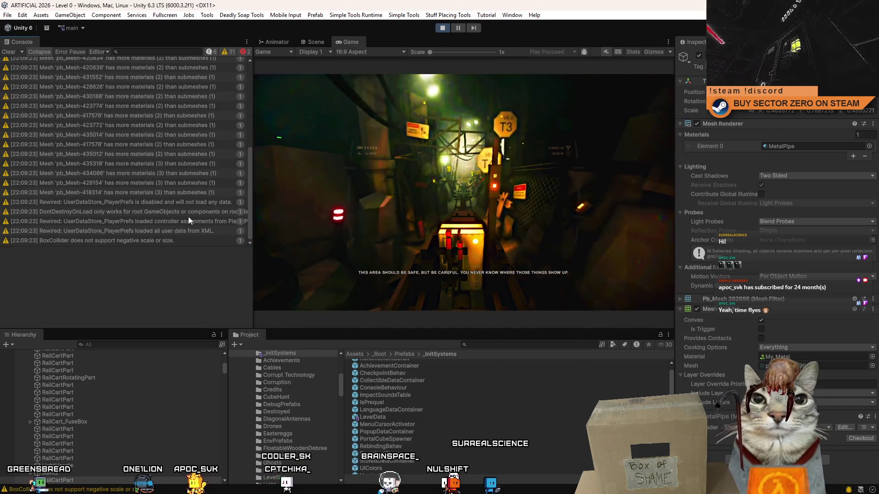
Trace the negative-scale BoxCollider warning to RailCartBatterySlot (1), then stop the play test
left_click(195, 240)
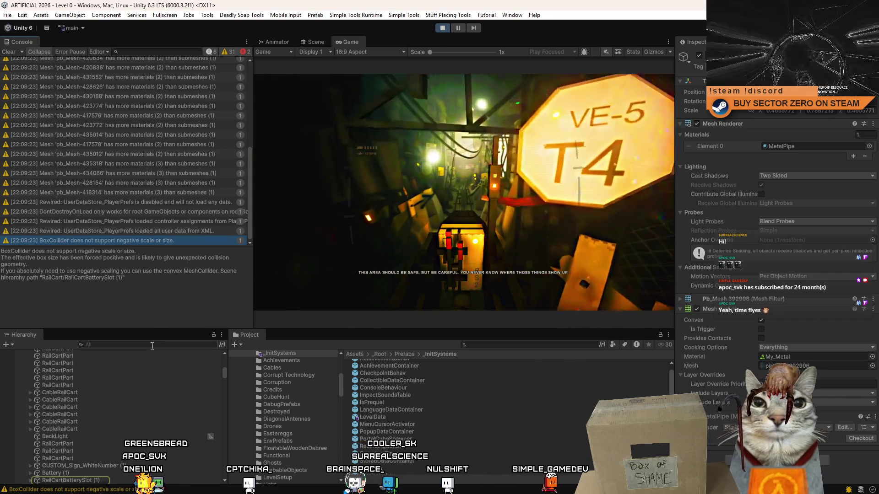
left_click(89, 453)
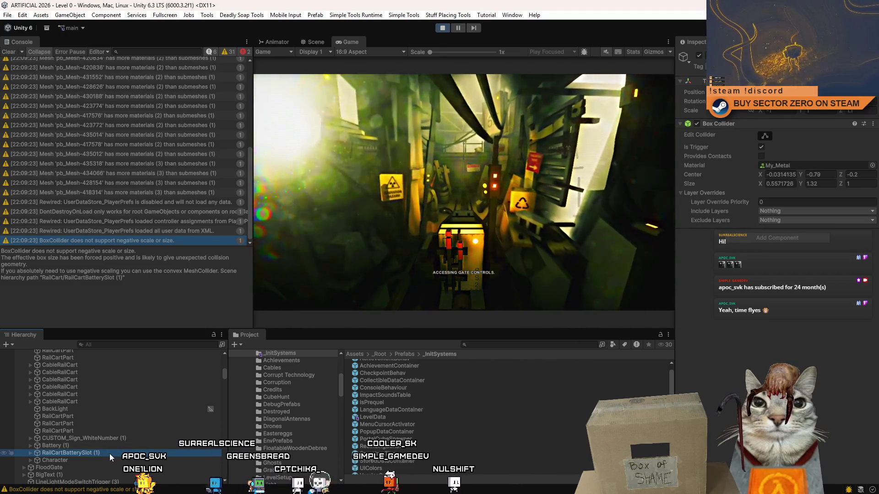
left_click(103, 214)
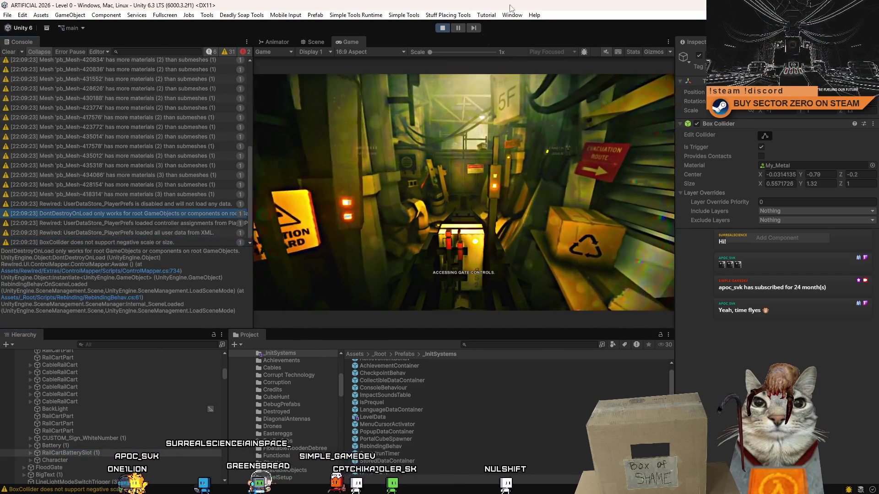
left_click(444, 27)
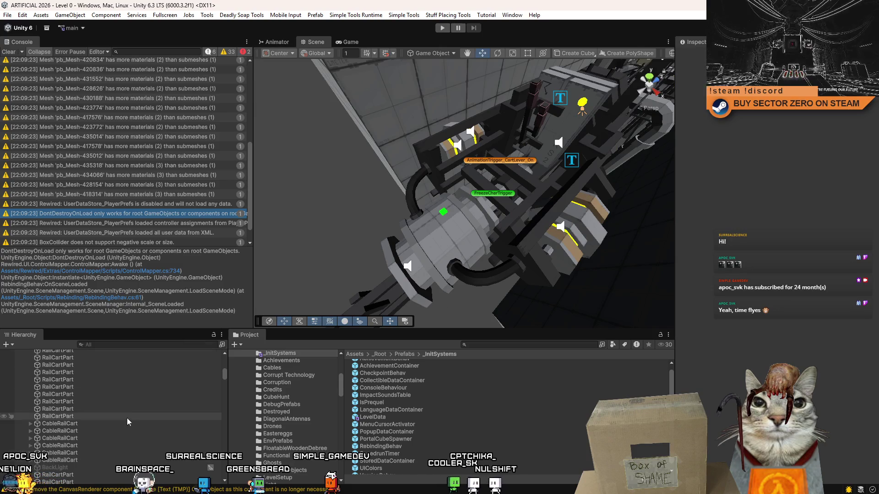
Filter the Hierarchy for 'rail cart ba', compare the two RailCartBatterySlot objects near the cart, then clear the filter
left_click(104, 344)
type("rail car")
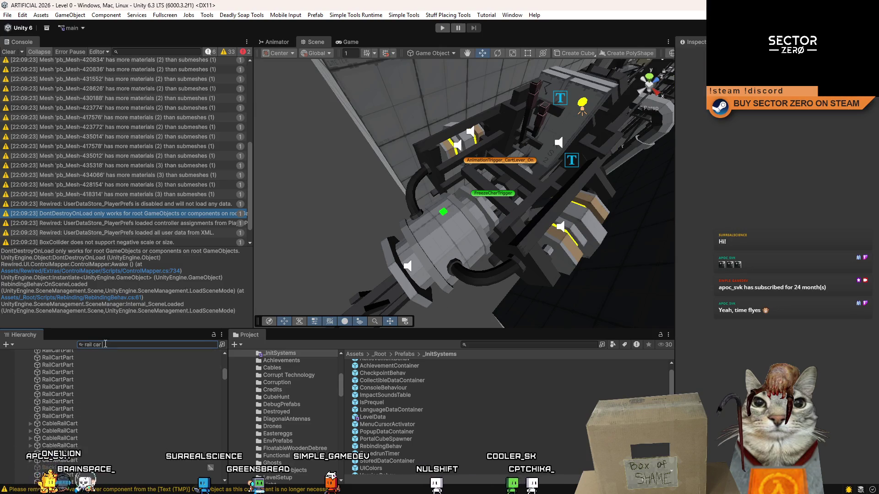
type("t ba")
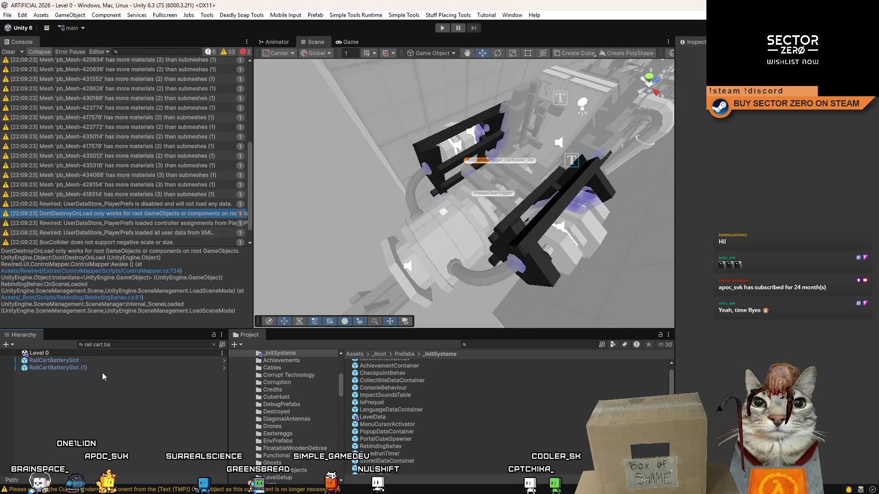
left_click(102, 369)
left_click(108, 361)
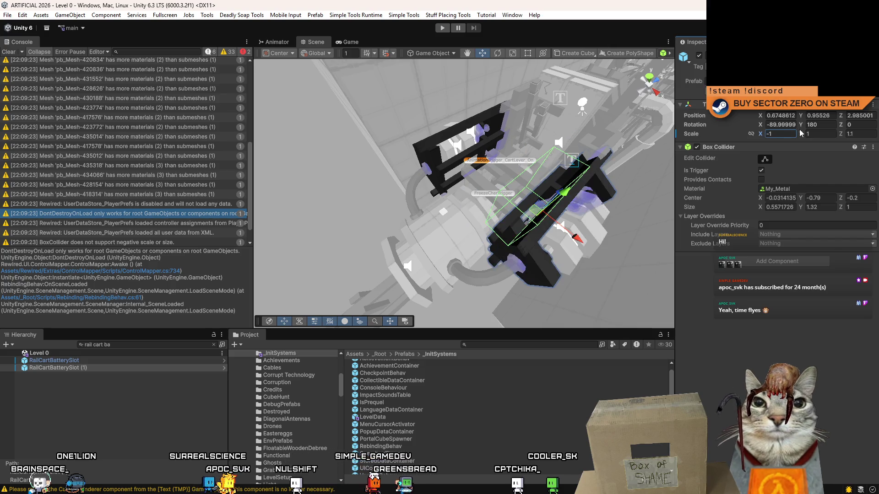
mouse_move(381, 214)
left_mouse_down()
mouse_move(339, 167)
mouse_move(482, 233)
mouse_move(162, 342)
left_mouse_up()
key("Escape")
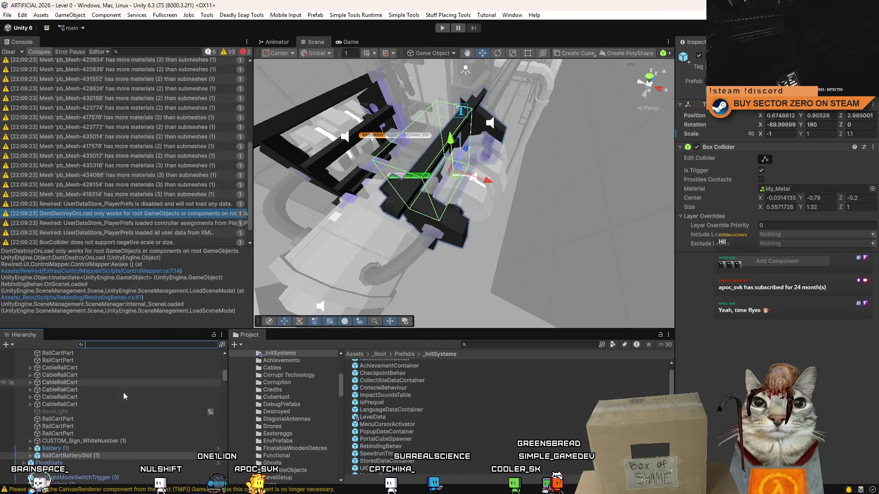
scroll(110, 399, "down", 2)
Compare Battery (1) with RailCartBatterySlot (1) and its collider, using pivot gizmo placement
left_click(95, 392)
mouse_move(426, 220)
left_mouse_down()
mouse_move(531, 242)
mouse_move(374, 229)
mouse_move(599, 225)
mouse_move(563, 247)
left_mouse_up()
key("z")
key("z")
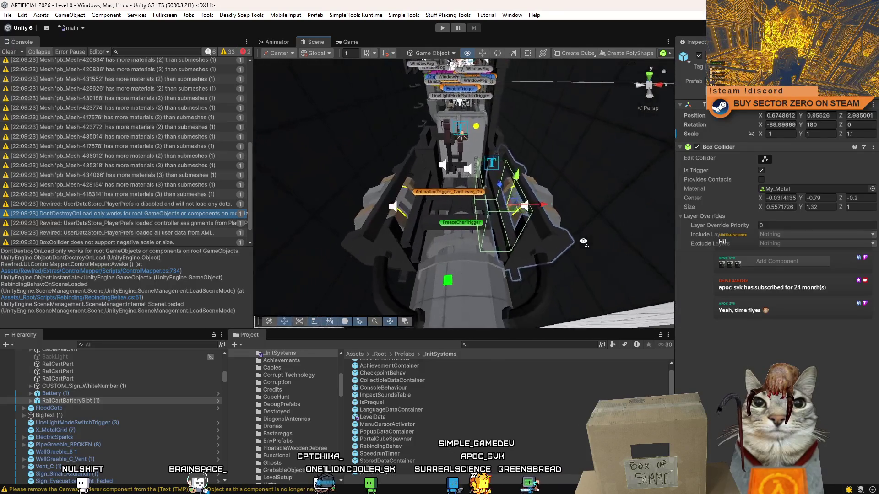
left_click(75, 396)
left_click(75, 401)
left_click_drag(440, 206, 322, 295)
left_click(82, 394)
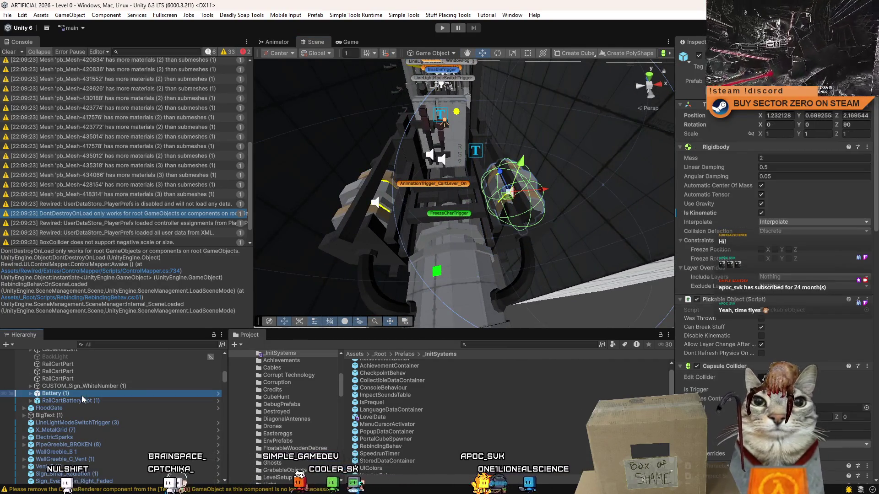
left_click(81, 401)
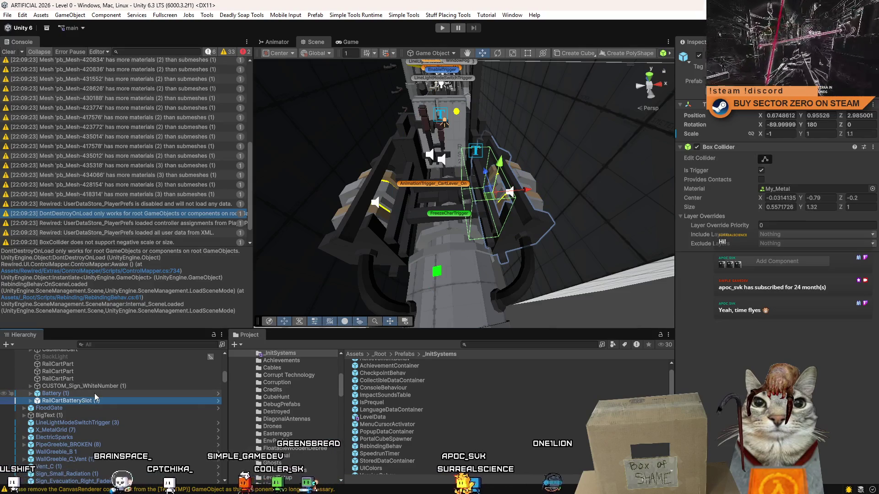
Look around the rail cart and pick the mirrored trigger box in the scene
right_click(334, 265)
mouse_move(334, 265)
left_mouse_down()
mouse_move(406, 261)
mouse_move(424, 269)
mouse_move(452, 254)
left_mouse_up()
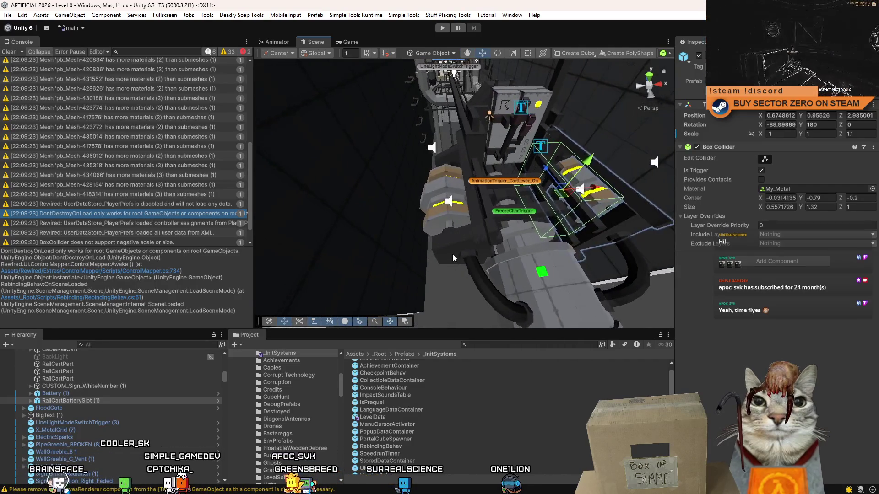
scroll(201, 387, "up", 5)
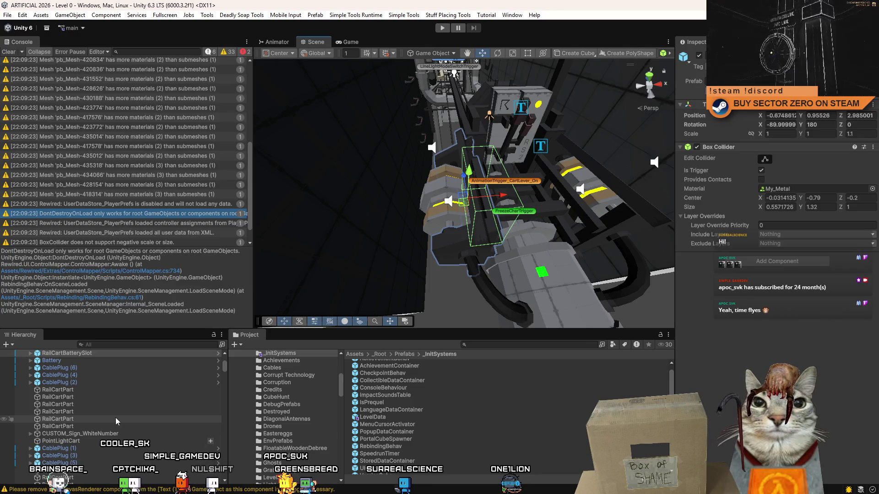
left_click_drag(443, 213, 440, 217)
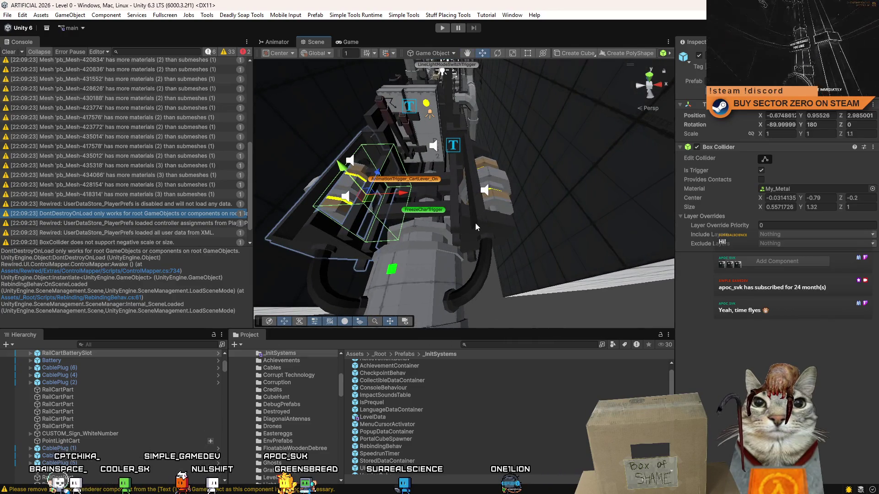
left_click(459, 243)
mouse_move(522, 253)
left_mouse_down()
mouse_move(507, 245)
mouse_move(607, 207)
left_mouse_up()
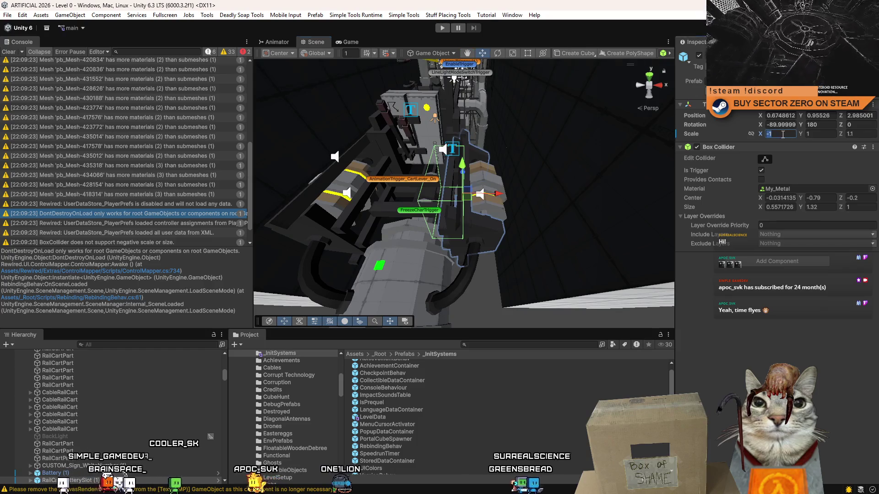
type("1")
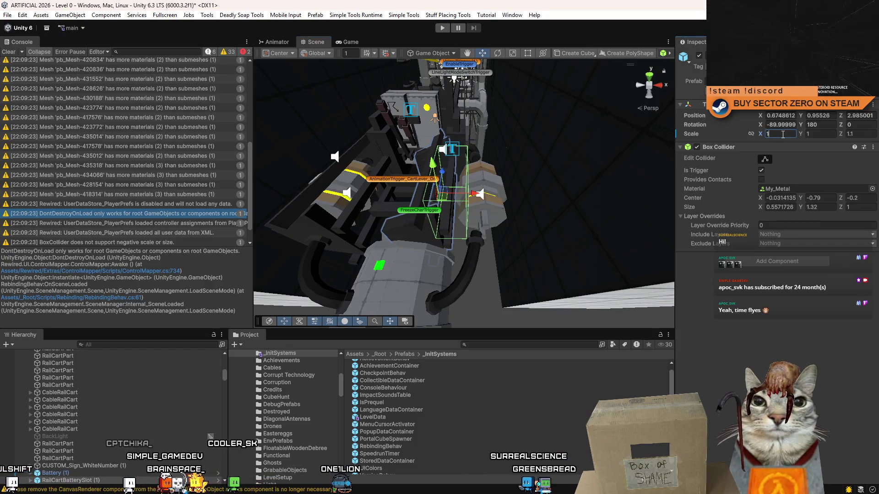
left_click_drag(450, 209, 460, 212)
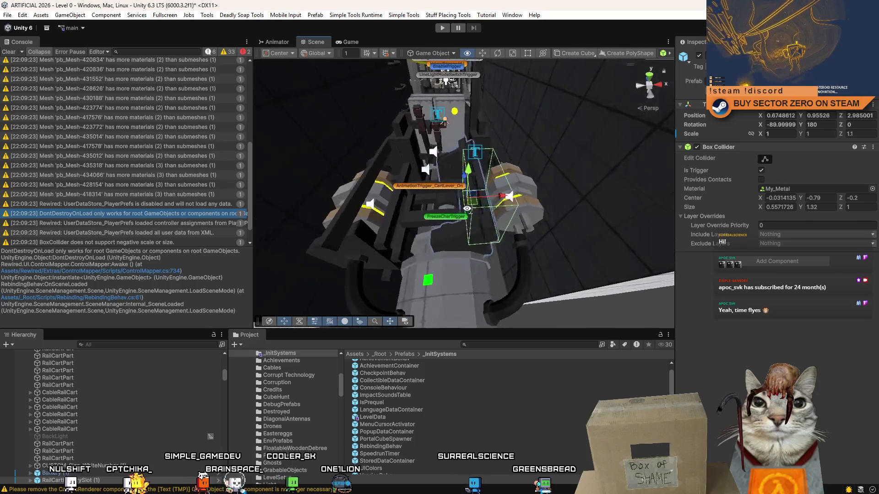
Try rotating the trigger box with the Rotate tool, then undo the rotation
key("e")
left_click_drag(443, 179, 447, 181)
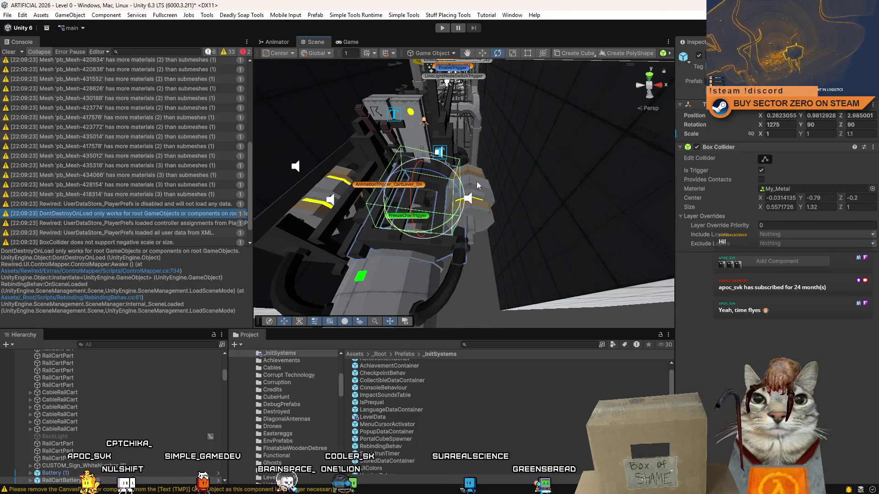
mouse_move(456, 182)
left_mouse_down()
mouse_move(530, 203)
mouse_move(446, 199)
left_mouse_up()
key("w")
key("ctrl+z")
key("ctrl+z")
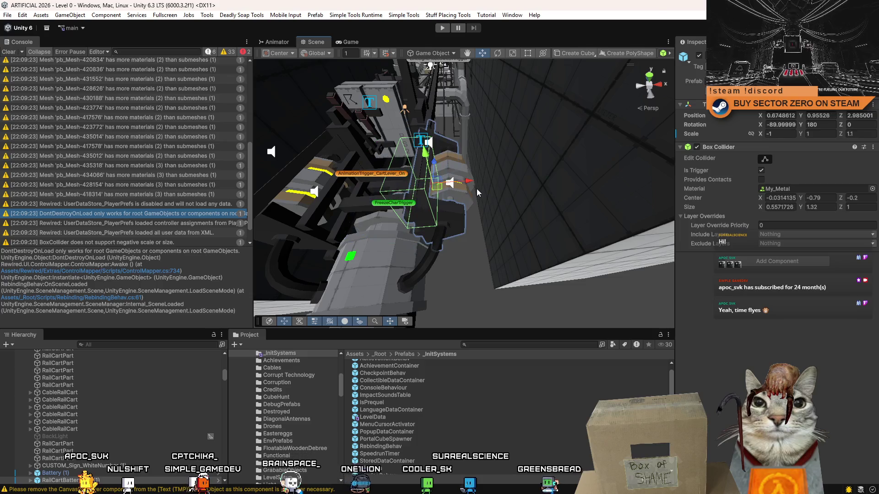
left_click_drag(524, 207, 494, 206)
scroll(97, 401, "down", 2)
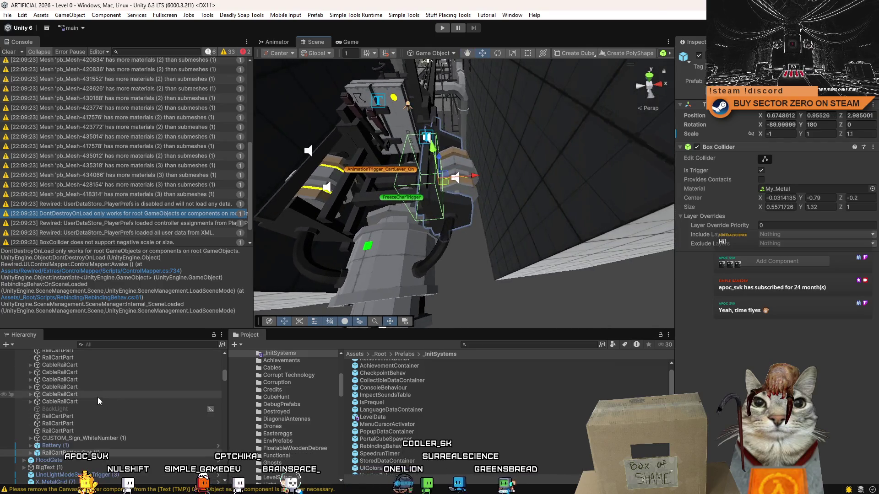
Duplicate the battery slot trigger and set its Scale X to 1
left_click(94, 451)
key("ctrl+z")
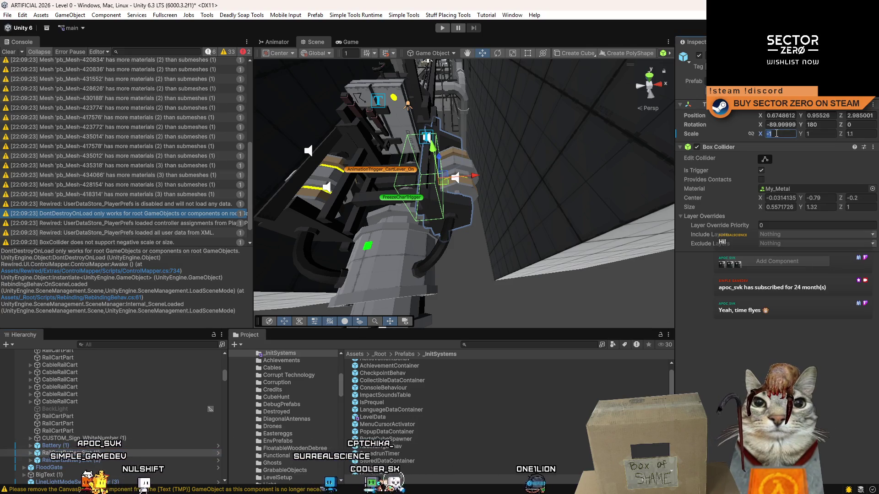
type("1")
key("Return")
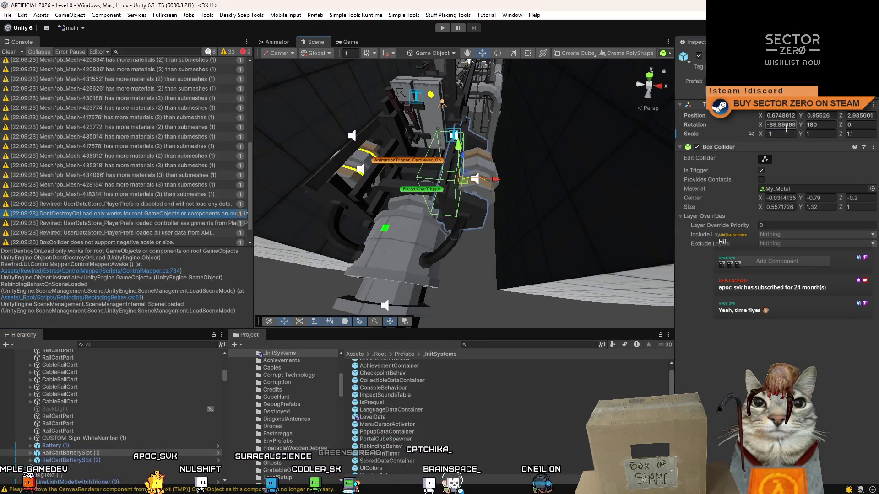
left_click_drag(544, 198, 452, 172)
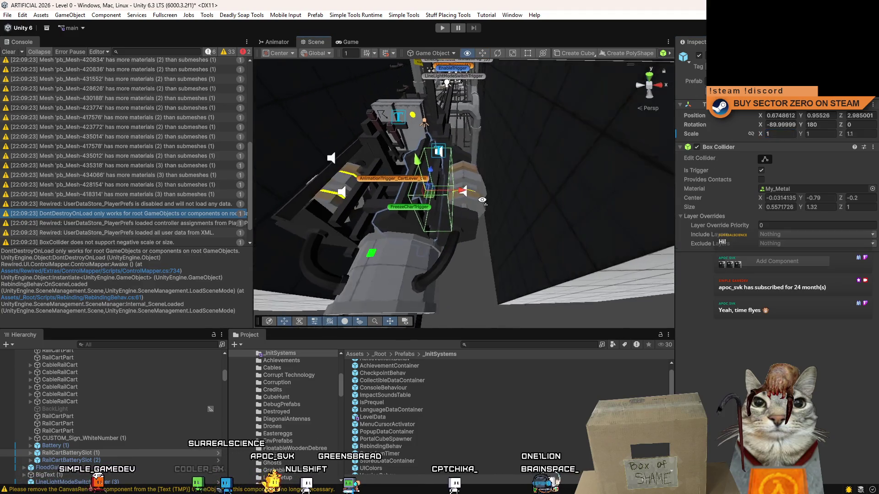
Rotate the unmirrored trigger to -90, 180, 180 and move it down into the cart
key("e")
left_click_drag(517, 180, 558, 183)
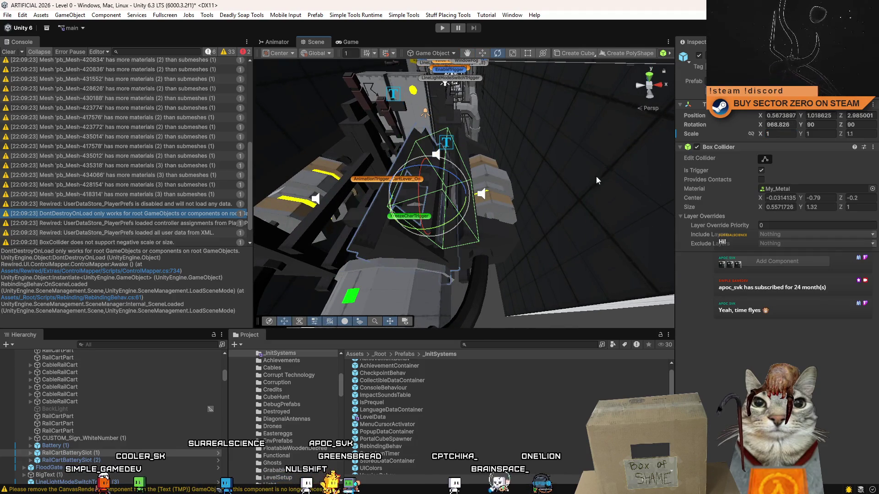
left_click(783, 126)
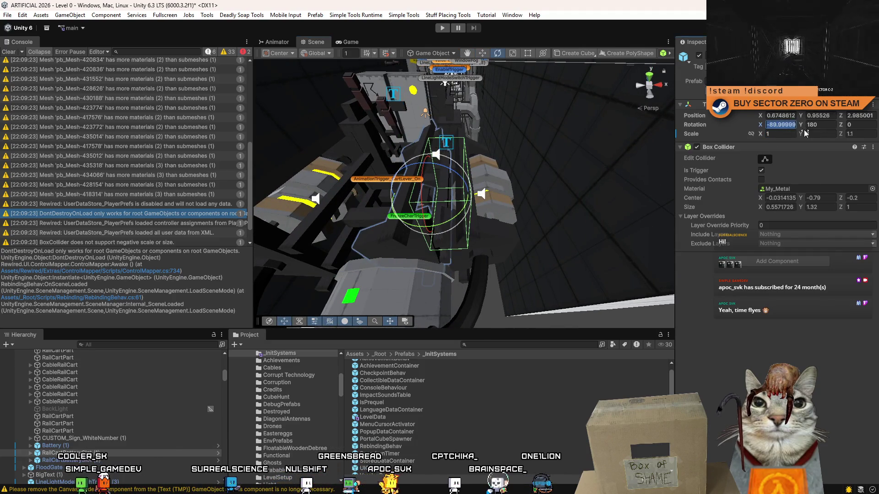
type("0")
key("Return")
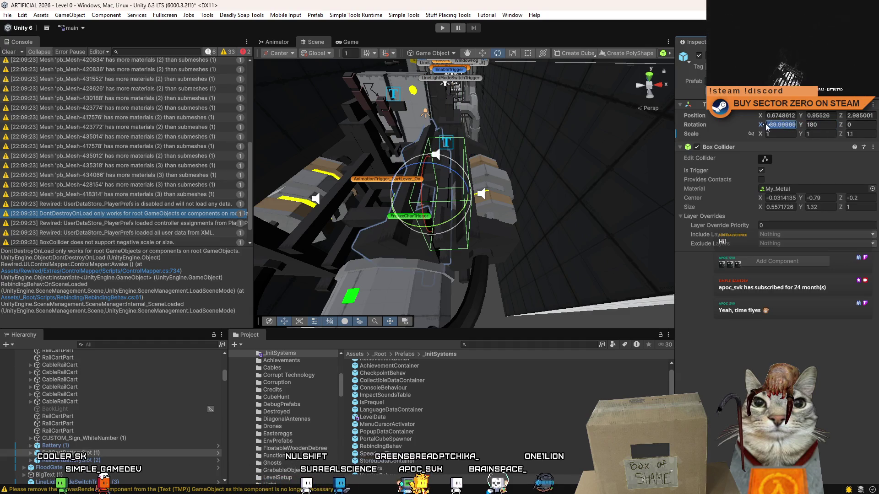
left_click_drag(769, 131, 781, 149)
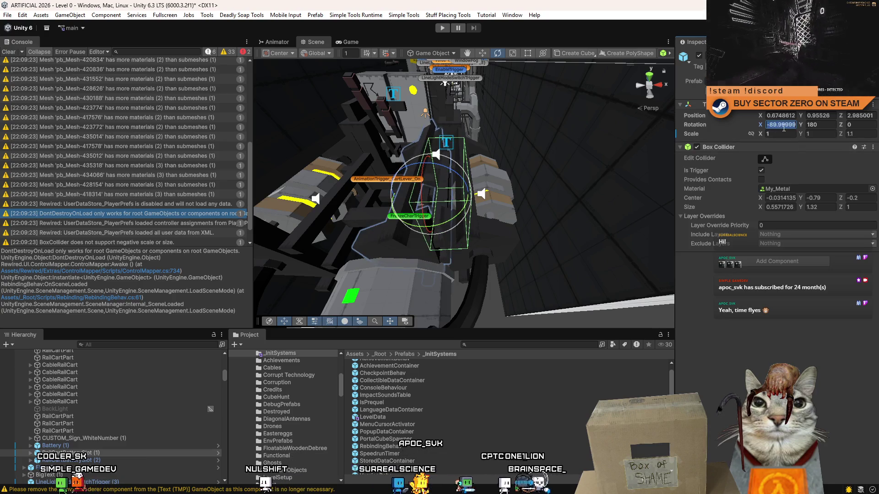
type("-90")
type("180")
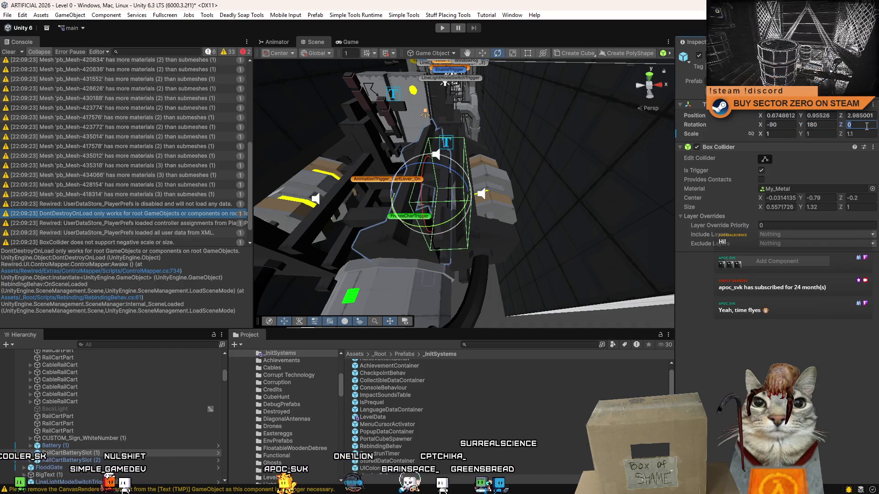
type("180")
mouse_move(481, 192)
left_mouse_down()
mouse_move(443, 174)
mouse_move(510, 202)
mouse_move(455, 198)
left_mouse_up()
scroll(509, 201, "up", 3)
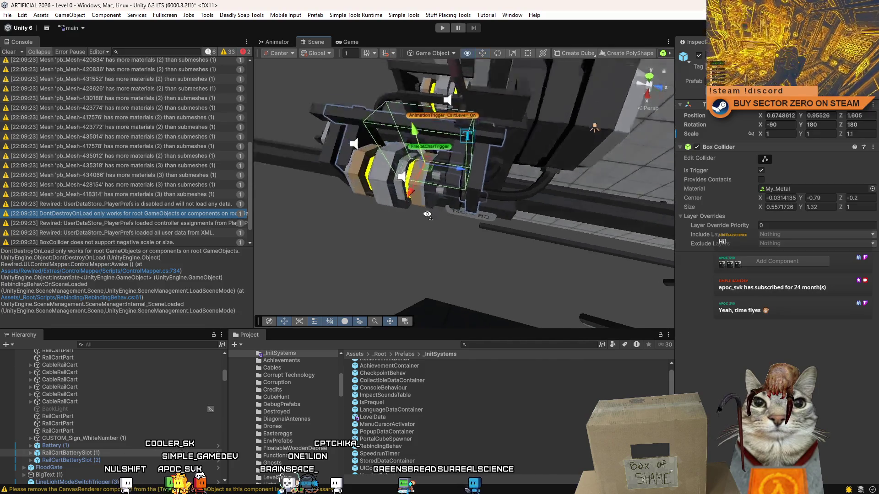
scroll(503, 227, "up", 5)
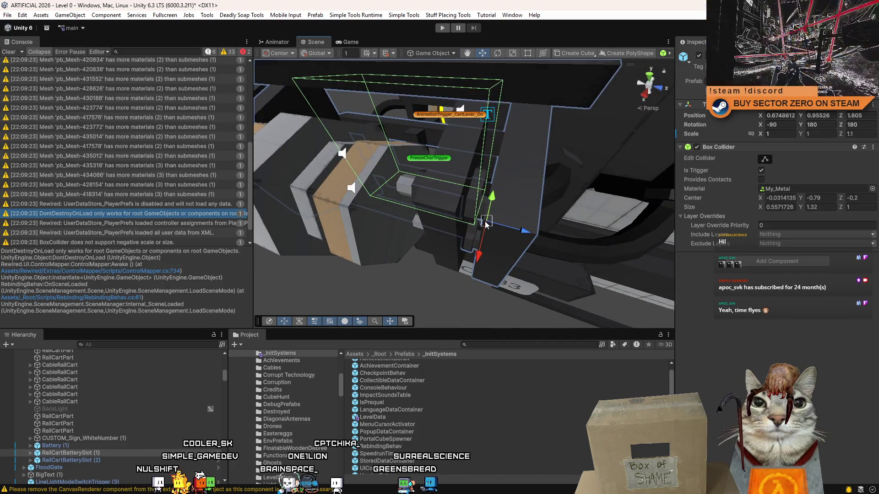
mouse_move(485, 223)
left_mouse_down()
mouse_move(415, 206)
mouse_move(697, 164)
mouse_move(648, 199)
left_mouse_up()
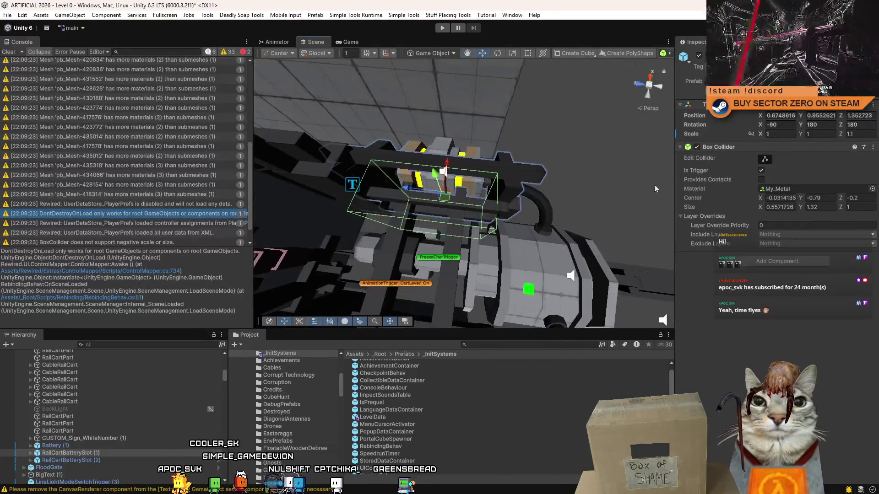
Toggle the trigger object off and back on, check it from a new angle, and select RailCartBatterySlot (2)
left_click(701, 57)
left_click(700, 56)
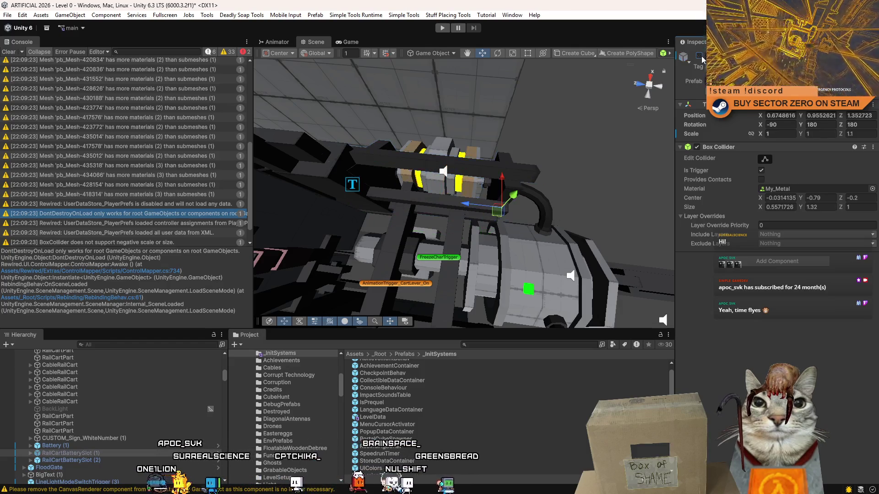
mouse_move(540, 155)
left_mouse_down()
mouse_move(310, 187)
mouse_move(86, 104)
mouse_move(172, 118)
mouse_move(78, 117)
mouse_move(90, 50)
mouse_move(76, 56)
mouse_move(168, 78)
mouse_move(132, 91)
mouse_move(749, 165)
left_mouse_up()
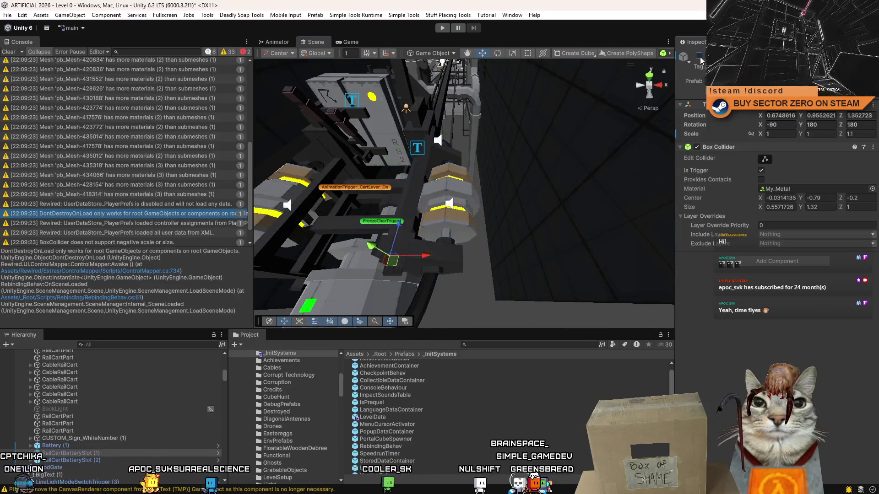
left_click(117, 459)
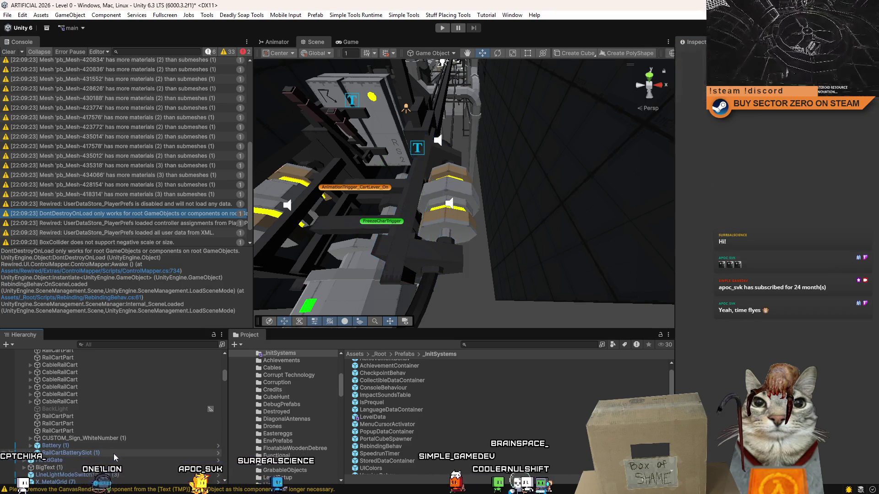
Delete the RailCartBatterySlot (2) copy and look around the remaining trigger
key("Delete")
left_click_drag(528, 273, 184, 249)
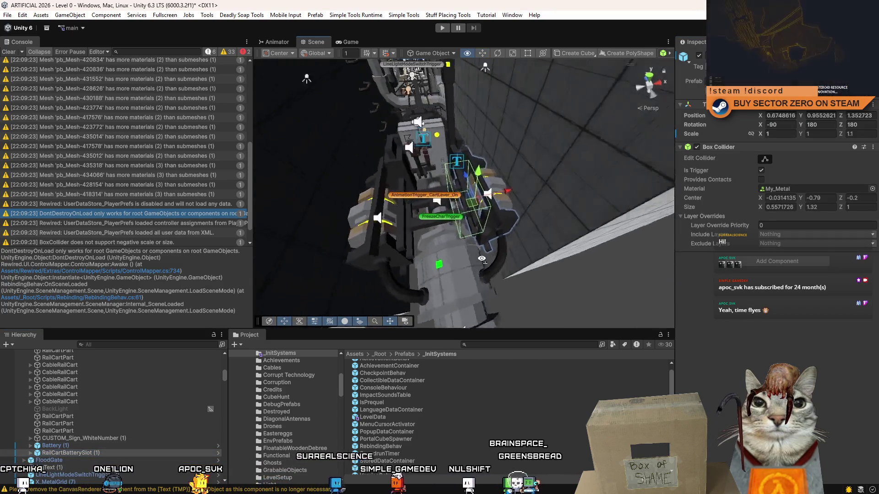
scroll(251, 162, "down", 2)
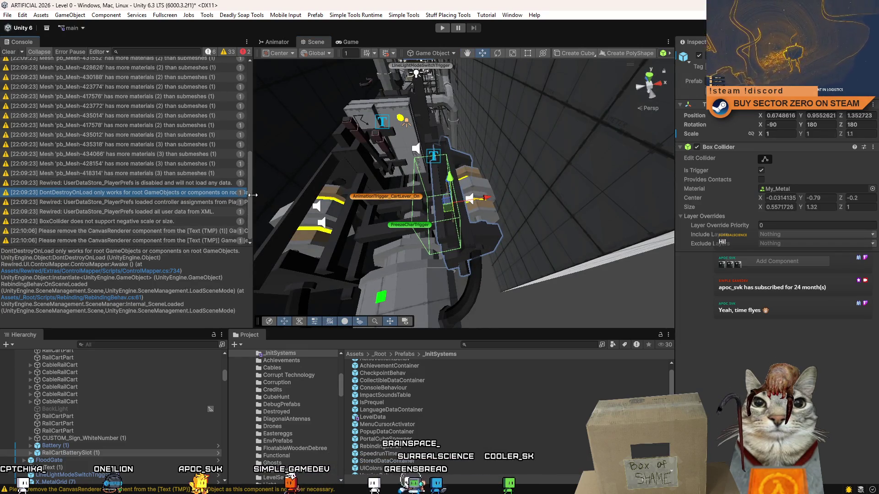
Review the DontDestroyOnLoad and pb_Mesh-436298 material warnings and fly toward the window area
left_click(159, 192)
scroll(160, 187, "up", 5)
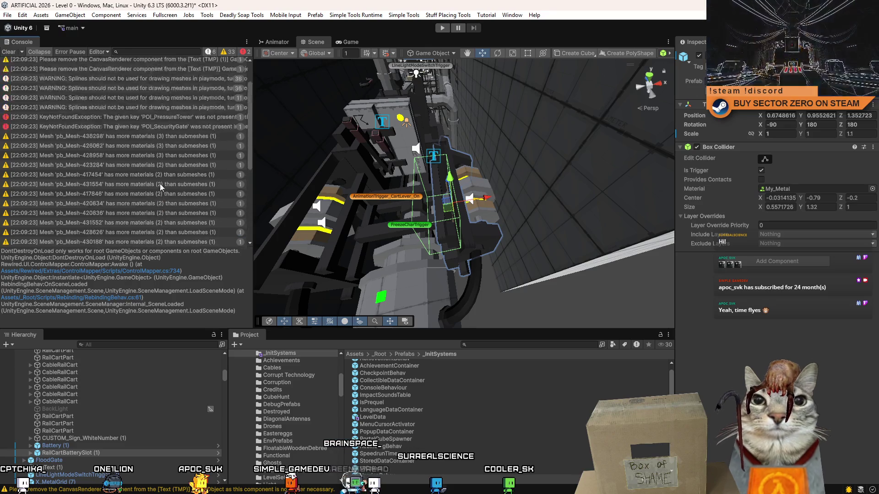
left_click(170, 164)
mouse_move(503, 286)
left_mouse_down()
mouse_move(604, 187)
mouse_move(365, 157)
mouse_move(667, 201)
mouse_move(464, 172)
left_mouse_up()
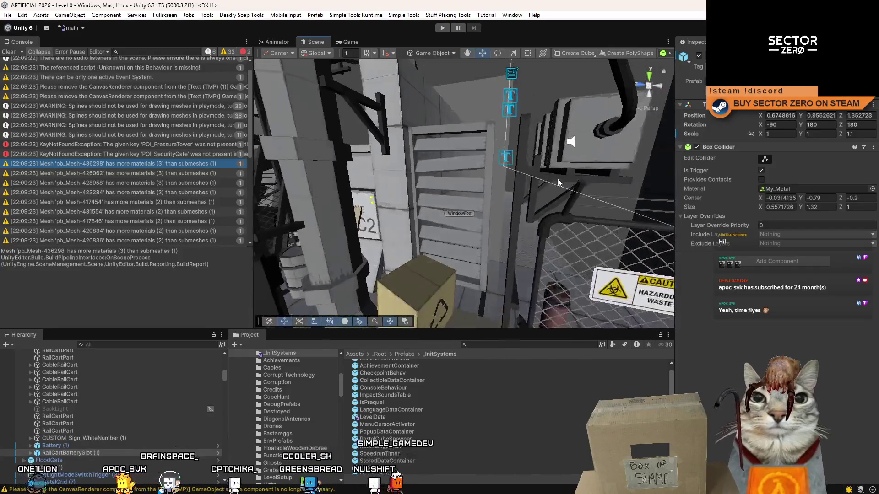
Select Block_4x2 window (5) near WindowFog and inspect it and its child model
left_click(465, 172)
left_click(384, 216)
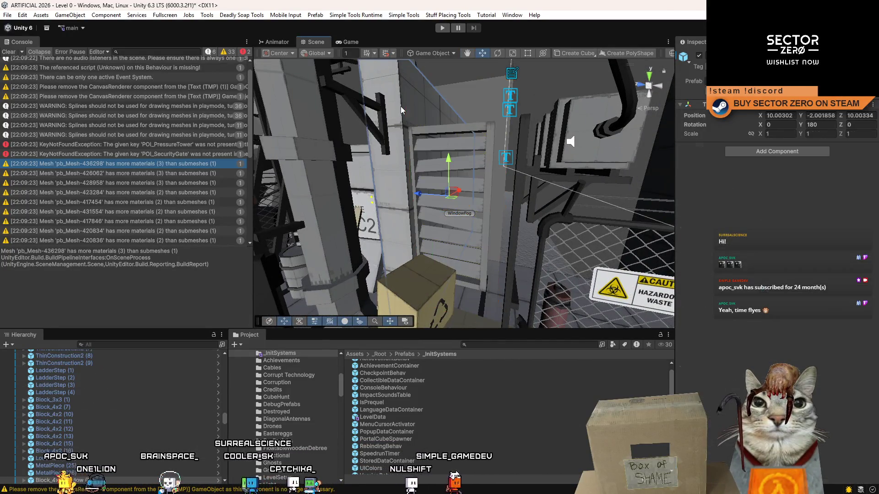
left_click(63, 398)
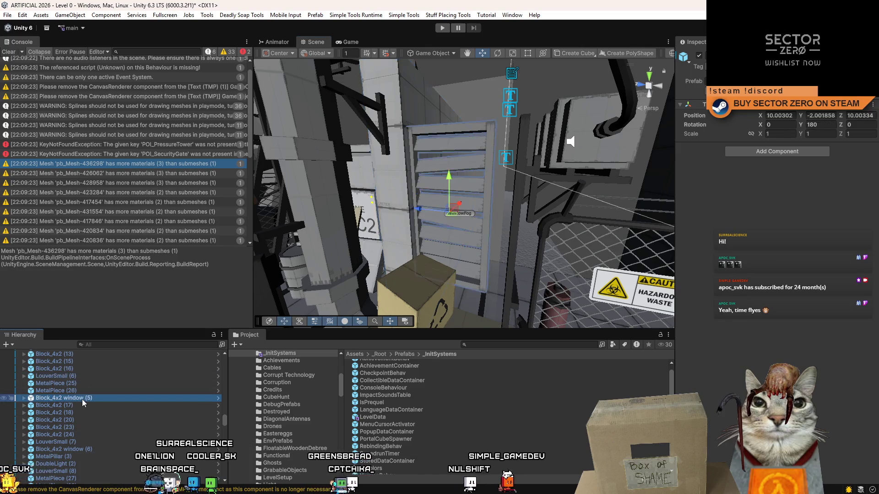
mouse_move(481, 226)
left_mouse_down()
mouse_move(539, 235)
mouse_move(540, 245)
mouse_move(508, 230)
mouse_move(497, 234)
left_mouse_up()
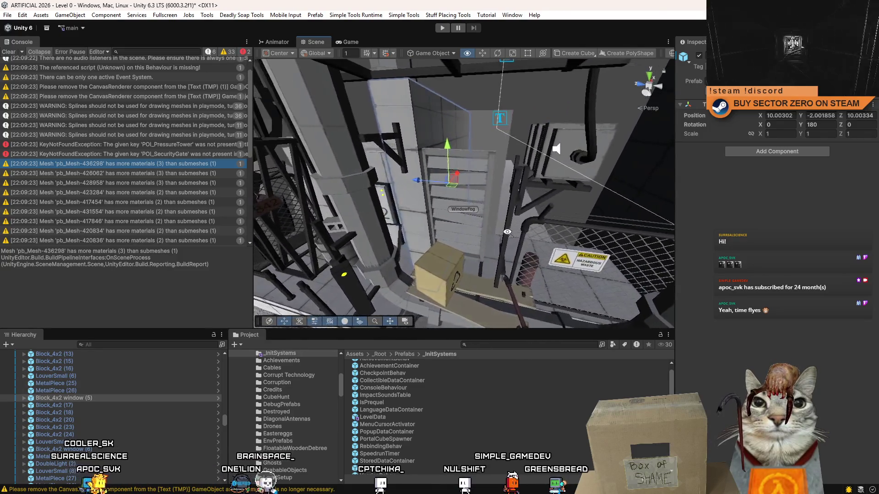
left_click_drag(497, 233, 487, 240)
left_click(20, 399)
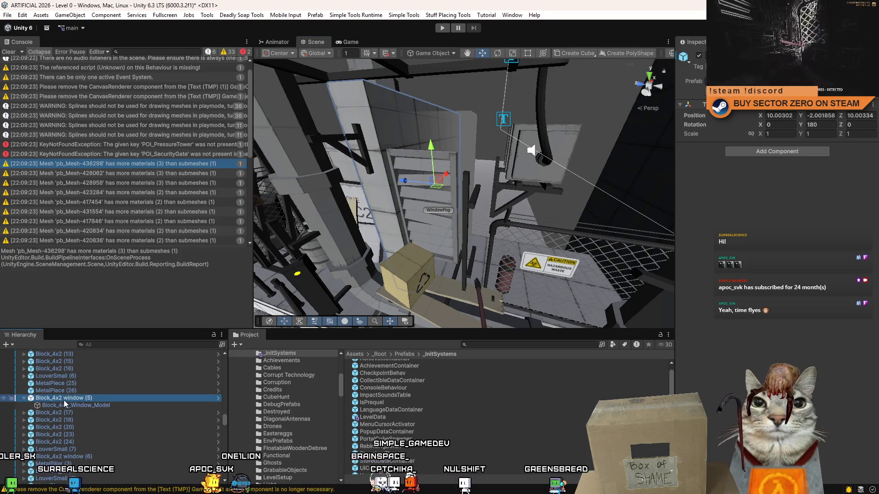
left_click(63, 405)
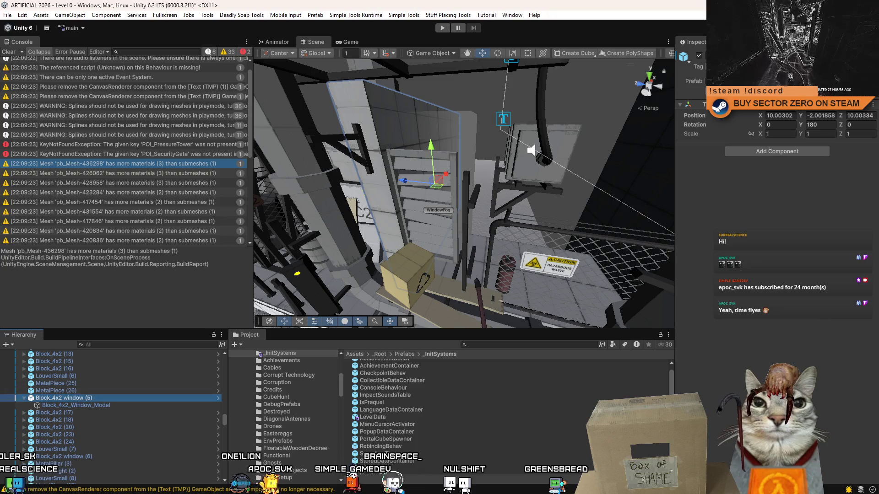
Revert all prefab overrides on Block_4x2 window (5)
left_click(842, 81)
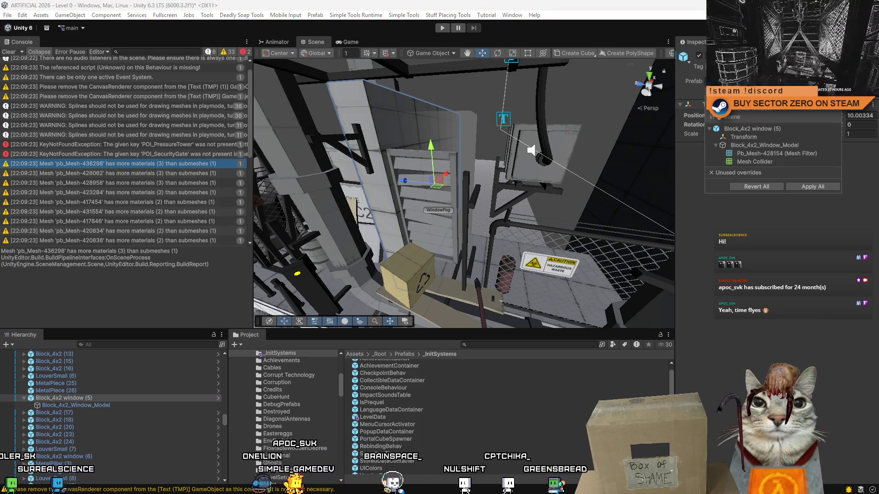
left_click(757, 187)
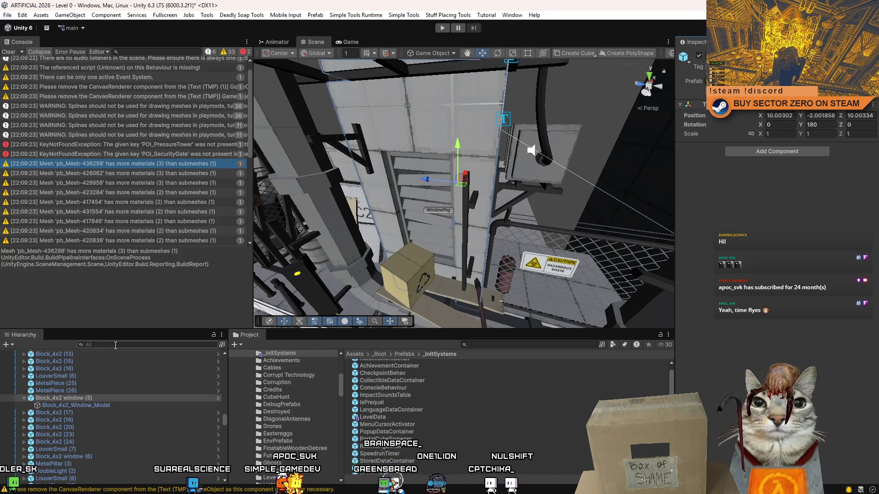
left_click(148, 344)
type("Block_4x2 Wi")
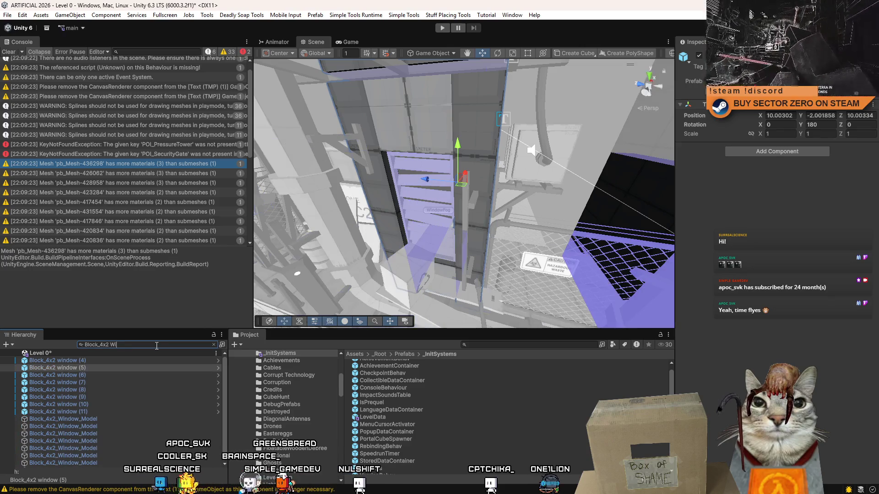
Select every filtered Block_4x2 window object and revert all their prefab overrides
key("ctrl+a")
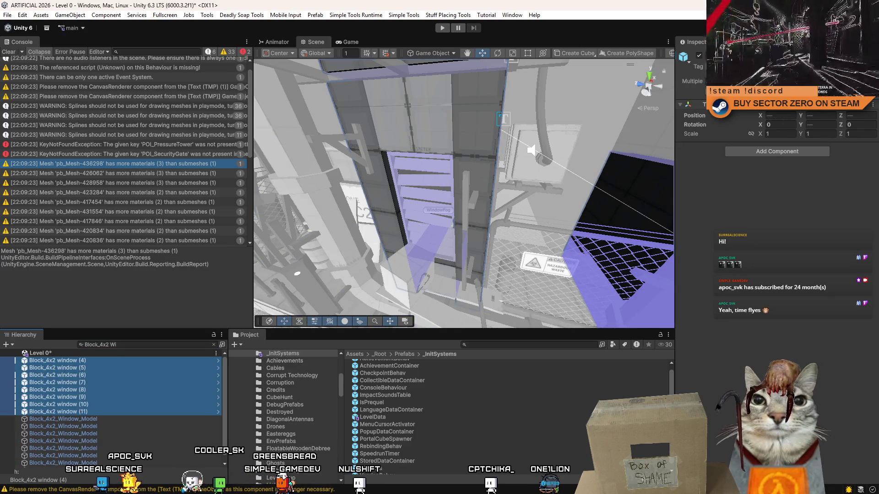
left_click(820, 101)
left_click(771, 161)
mouse_move(522, 206)
left_mouse_down()
mouse_move(580, 212)
mouse_move(145, 385)
left_mouse_up()
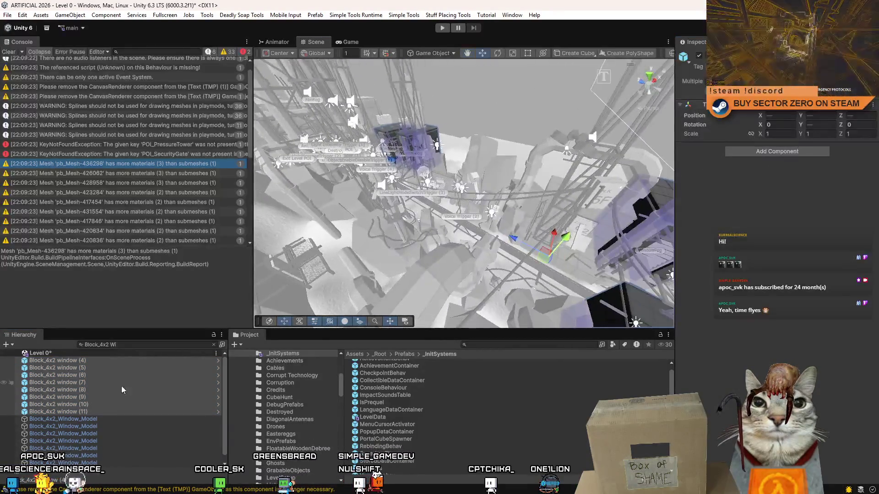
Clear the Hierarchy search and revert CableConnector (16) to its prefab via Overrides > Revert All
key("Escape")
mouse_move(412, 241)
left_mouse_down()
mouse_move(678, 195)
mouse_move(482, 200)
mouse_move(431, 213)
left_mouse_up()
left_click(482, 200)
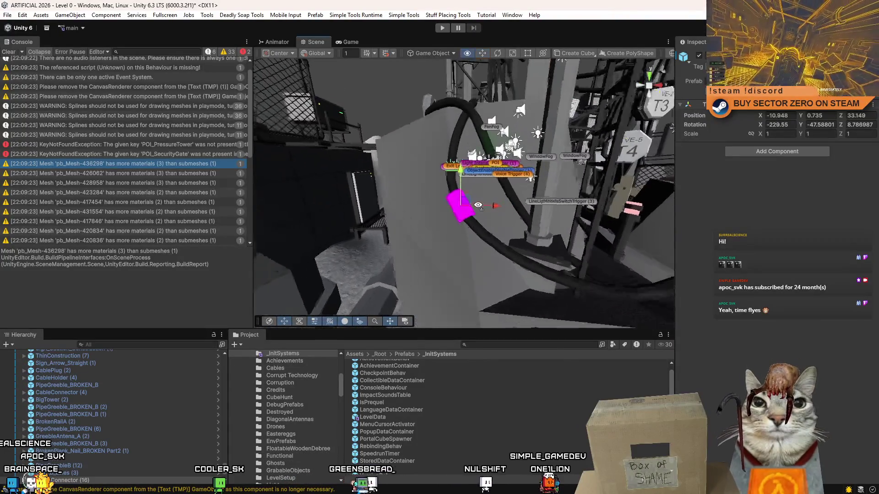
left_click(823, 81)
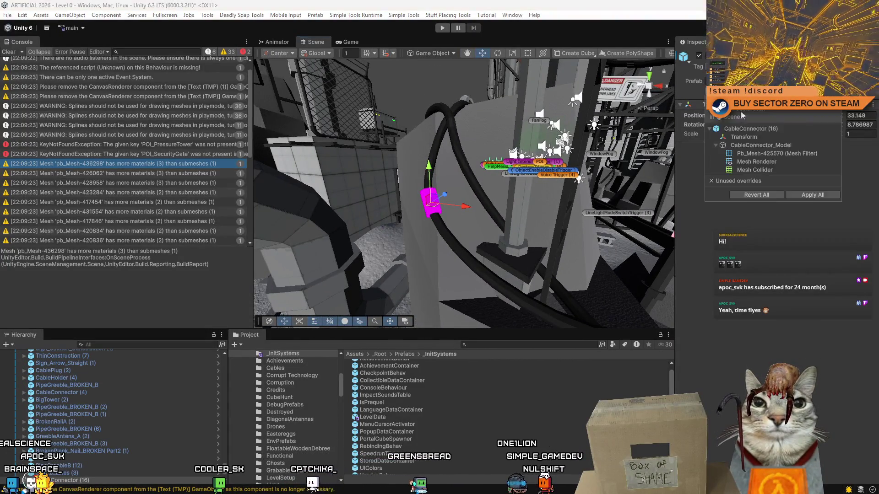
left_click(771, 195)
Revert rock_p (19) to its prefab, undoing once and reverting again so it returns to unit scale
mouse_move(439, 206)
left_mouse_down()
mouse_move(331, 244)
mouse_move(480, 218)
left_mouse_up()
left_click(455, 221)
left_click(825, 81)
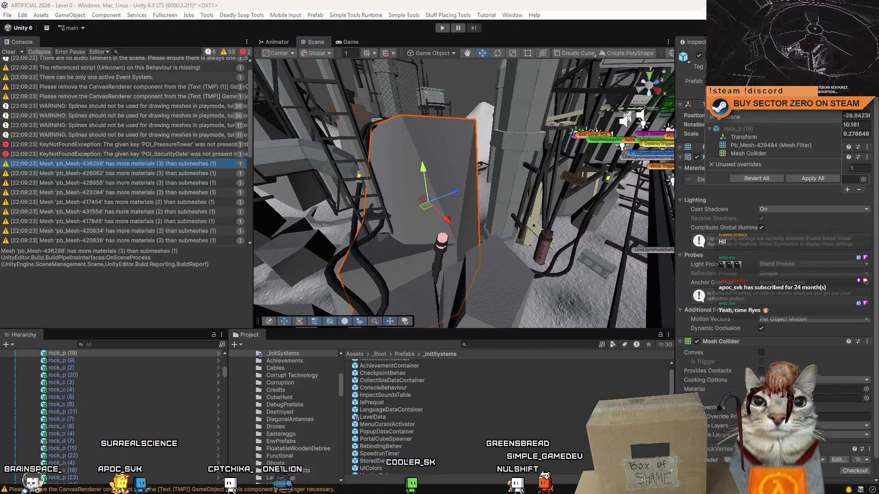
left_click(763, 178)
mouse_move(501, 203)
left_mouse_down()
mouse_move(568, 201)
mouse_move(514, 201)
mouse_move(663, 118)
left_mouse_up()
key("ctrl+z")
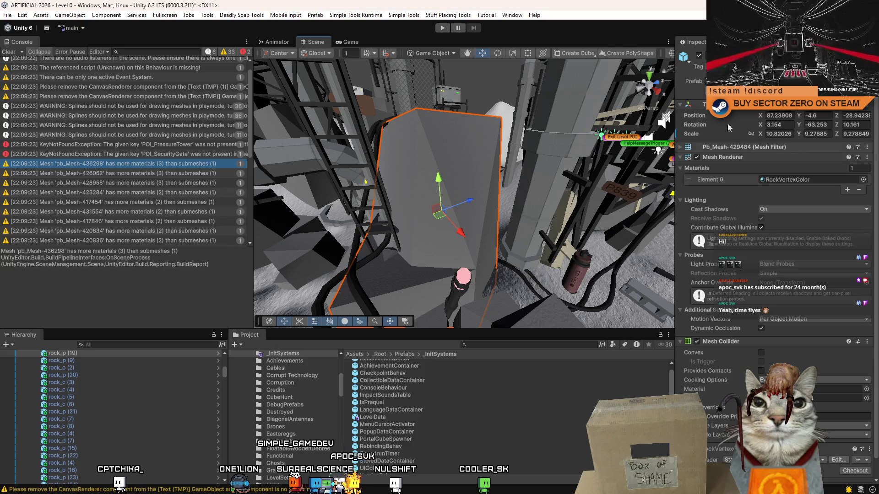
left_click(848, 81)
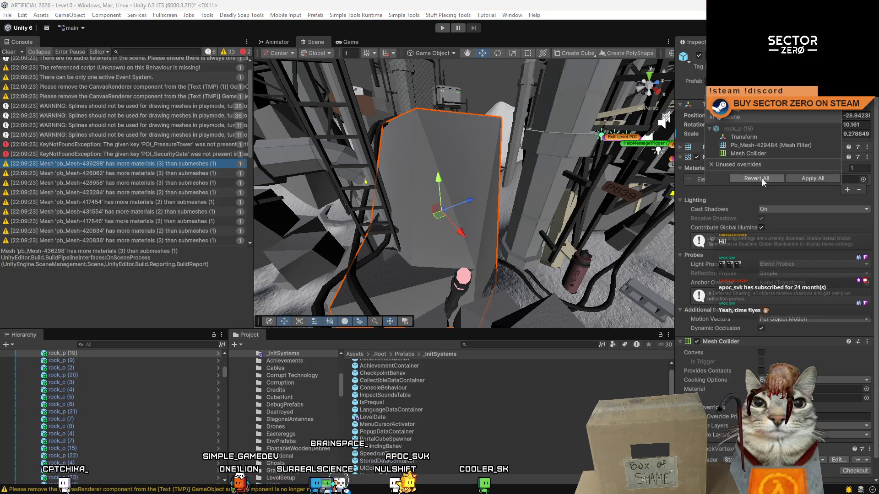
left_click(753, 178)
Check the reverted rock's Pb_Mesh from above, then pull back to the window blocks
mouse_move(480, 207)
left_mouse_down()
mouse_move(450, 251)
mouse_move(520, 232)
left_mouse_up()
left_click(521, 231)
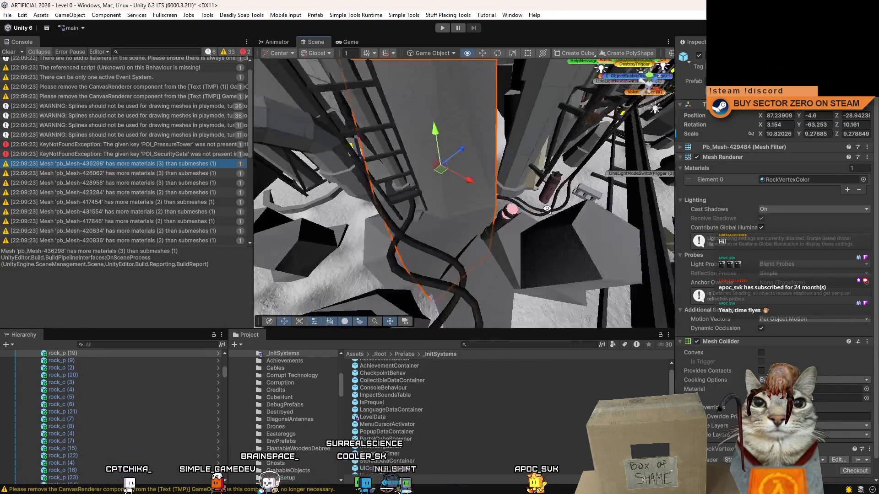
mouse_move(536, 209)
left_mouse_down()
mouse_move(488, 143)
mouse_move(481, 192)
mouse_move(502, 201)
mouse_move(581, 124)
mouse_move(425, 152)
left_mouse_up()
left_click(480, 192)
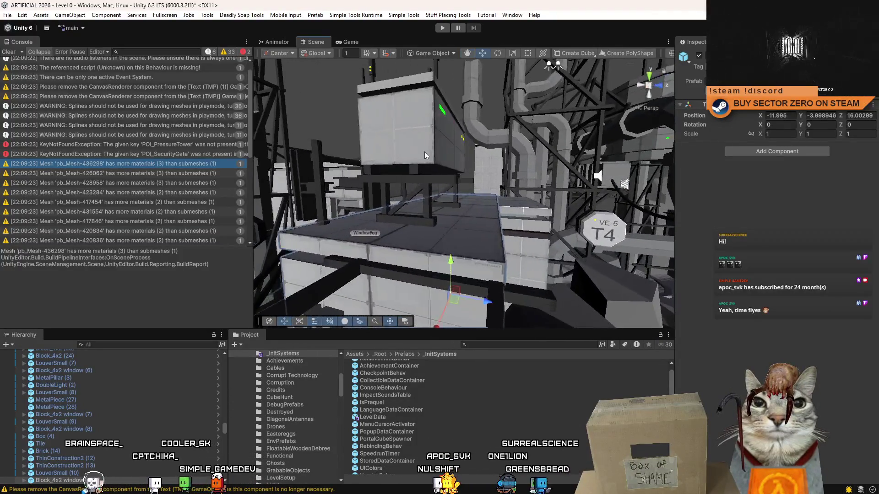
Revert the AirCon box's prefab overrides, clear the Console, and select the double light fixture
left_click(428, 151)
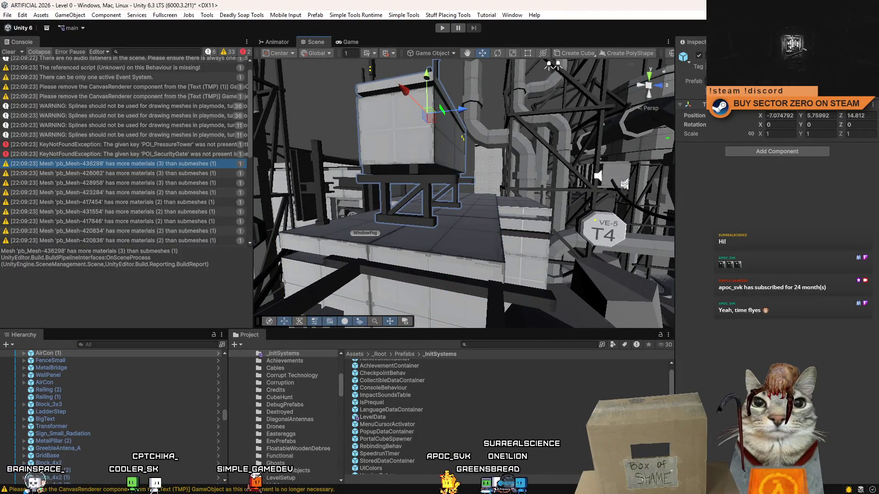
left_click(844, 80)
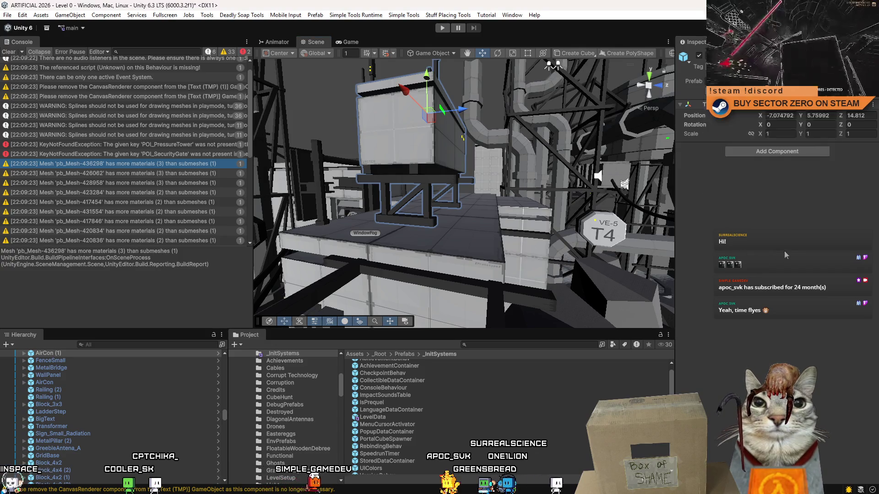
left_click(758, 186)
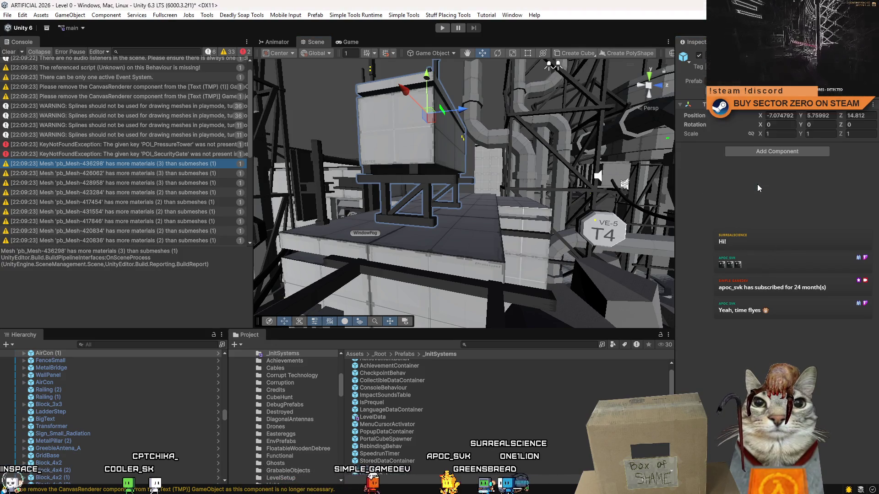
left_click_drag(435, 202, 486, 200)
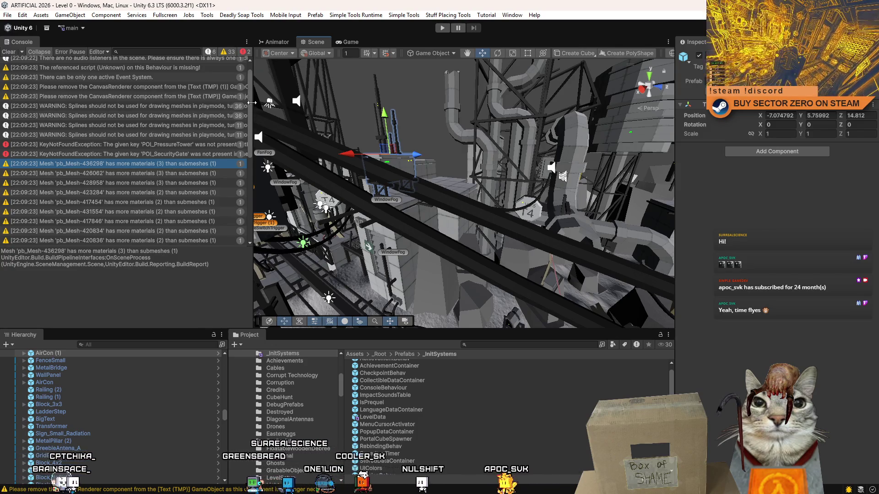
scroll(100, 82, "up", 2)
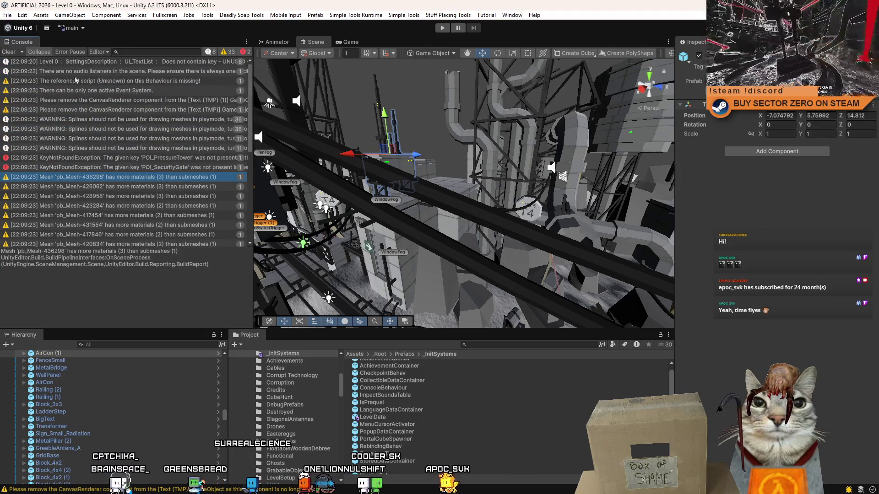
left_click(11, 57)
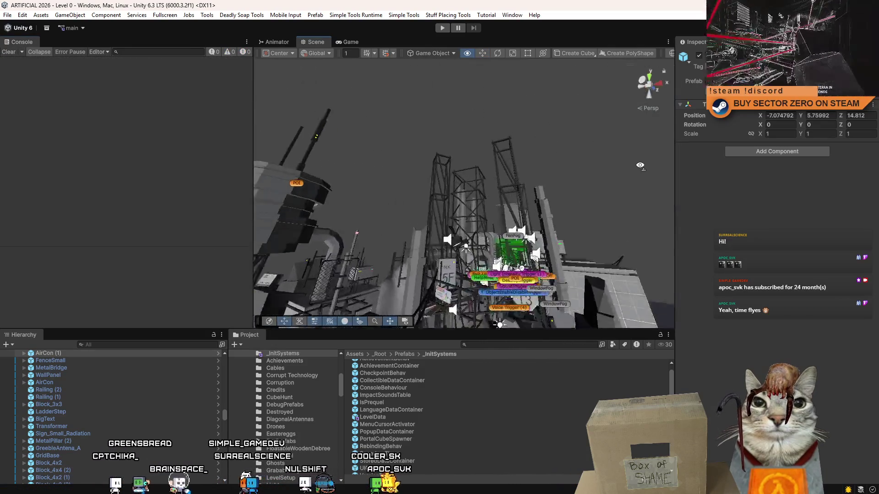
left_click(470, 214)
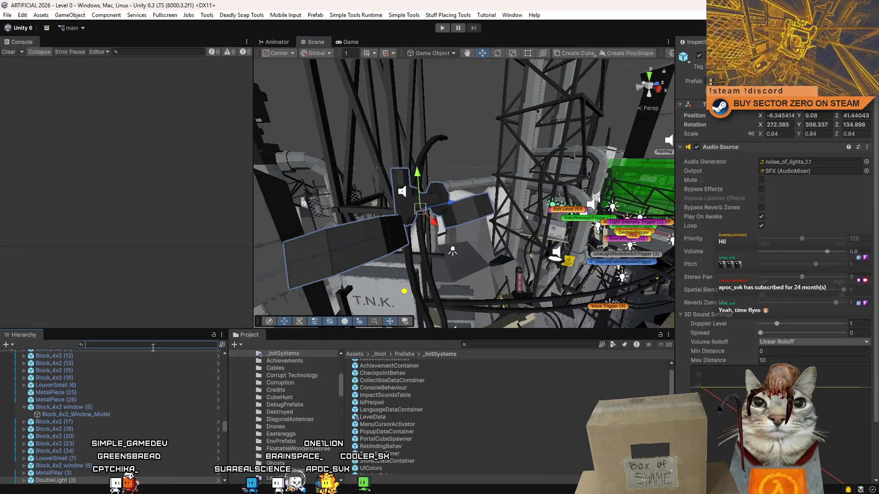
type("Double light")
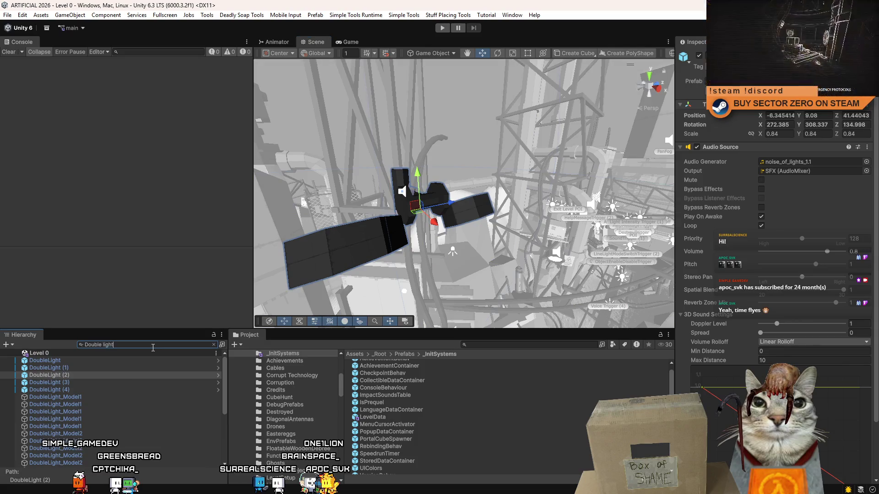
Revert overrides on all five DoubleLight objects at once, then clear the Hierarchy search
left_click(81, 391, "shift")
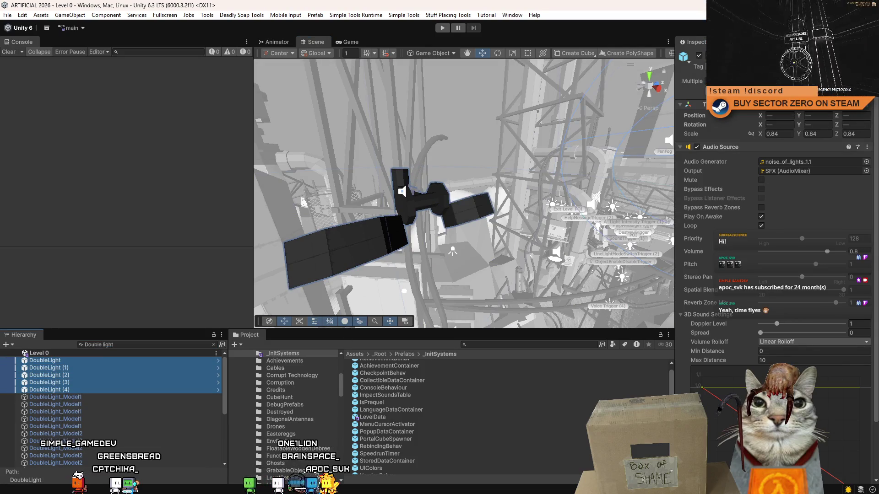
left_click(782, 98)
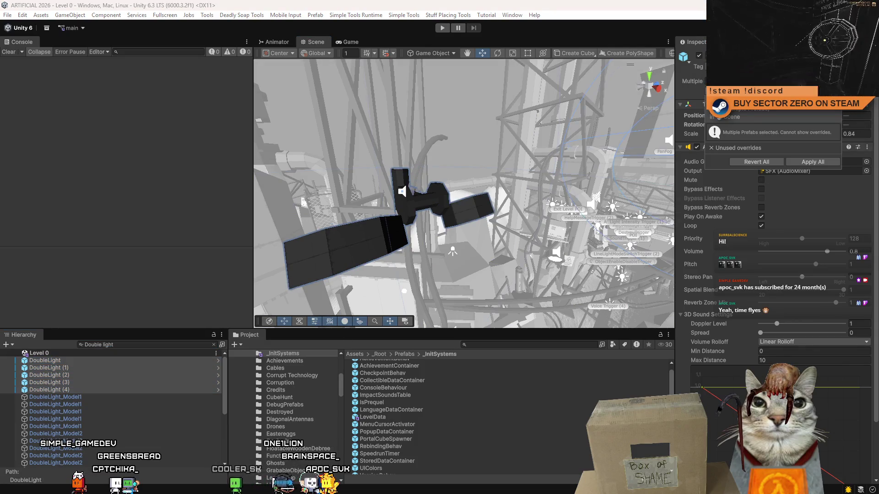
left_click(756, 164)
left_click(156, 344)
key("Escape")
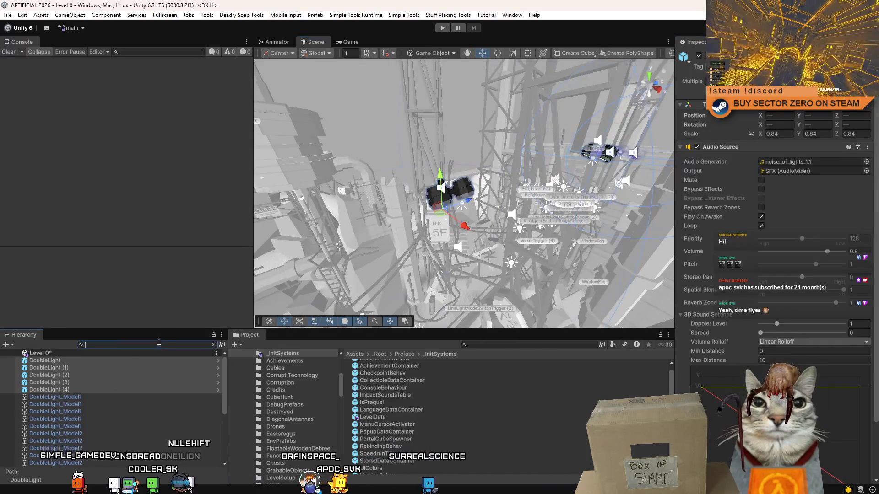
left_click_drag(439, 192, 412, 207)
mouse_move(269, 185)
left_mouse_down()
mouse_move(403, 282)
mouse_move(484, 257)
mouse_move(422, 237)
mouse_move(360, 45)
left_mouse_up()
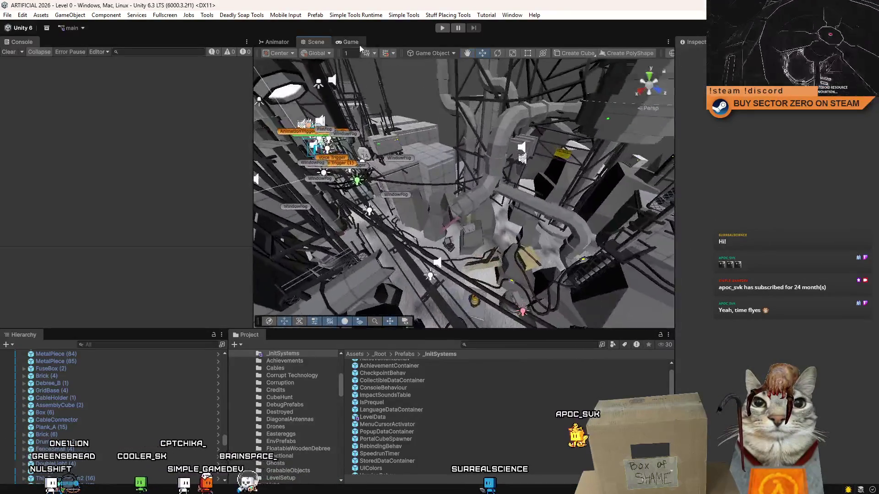
Play Level 0, restart it from the pause menu, and trace the missing-script warning to the RailCartPart
key("ctrl+p")
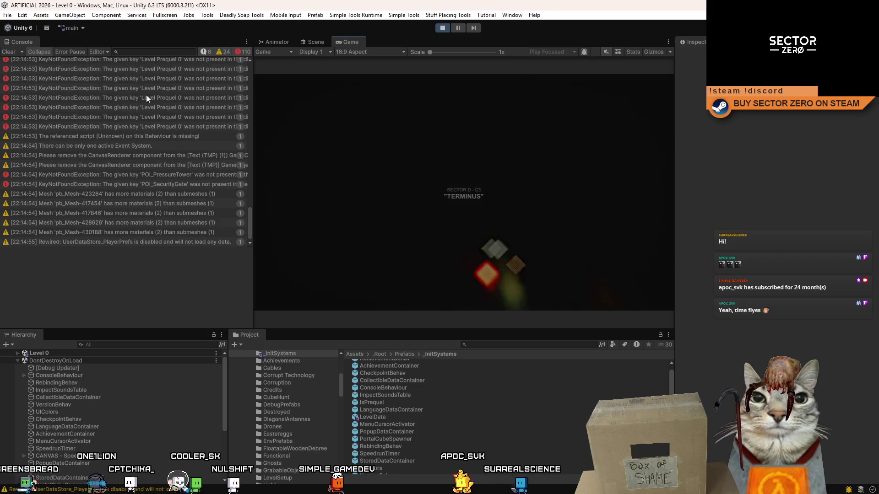
left_click(8, 52)
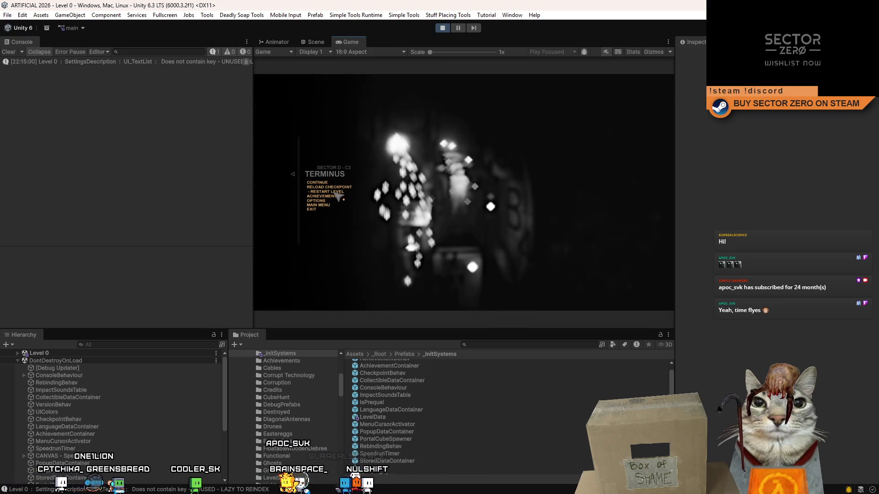
left_click(335, 194)
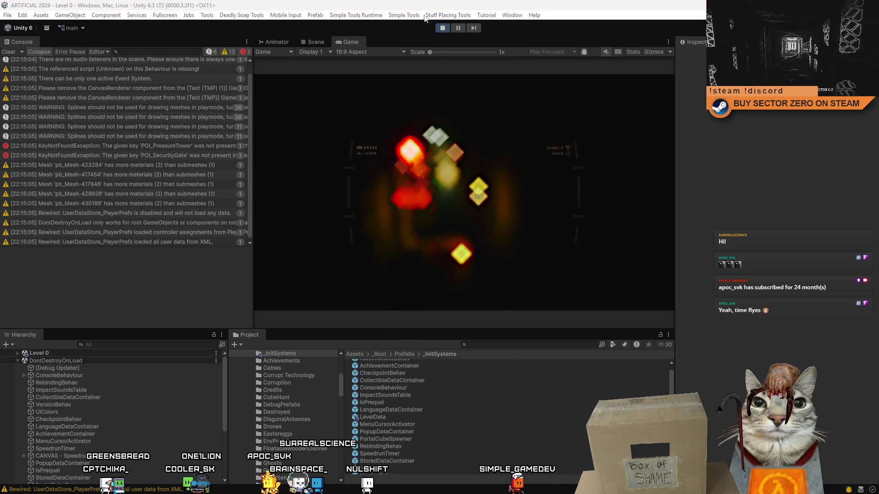
scroll(246, 81, "up", 1)
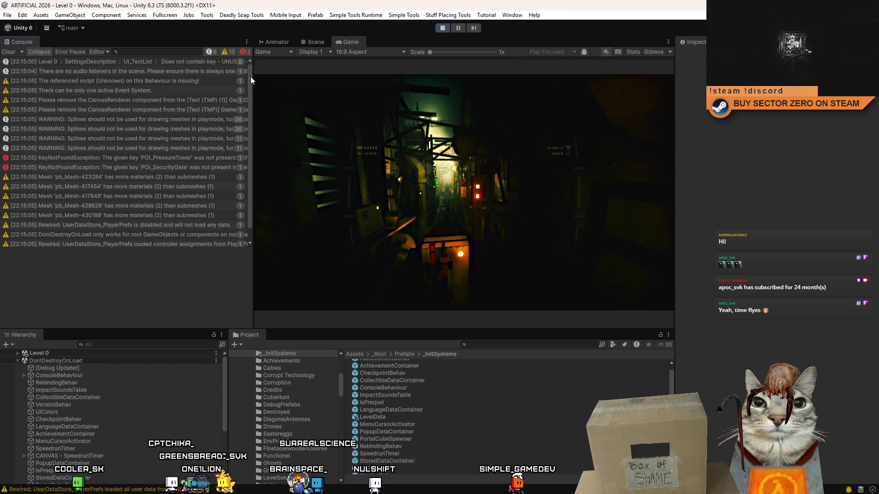
left_click(189, 83)
scroll(119, 412, "down", 3)
left_click(80, 453)
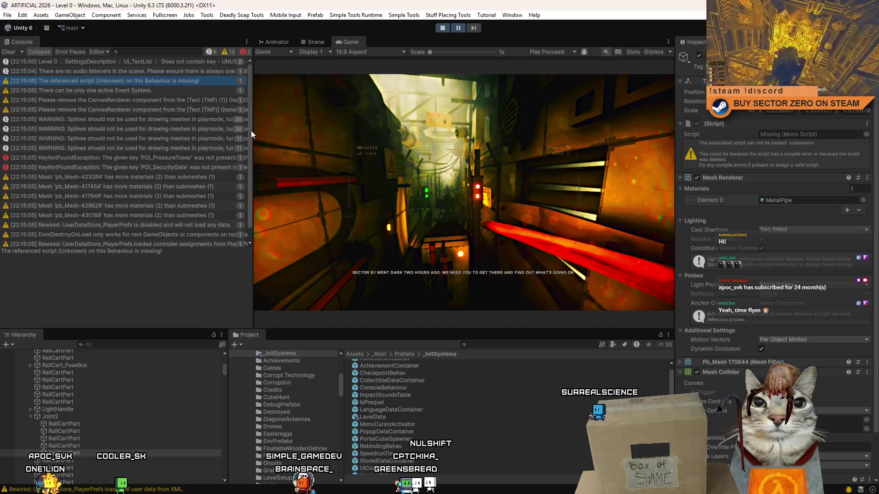
left_click_drag(251, 131, 253, 193)
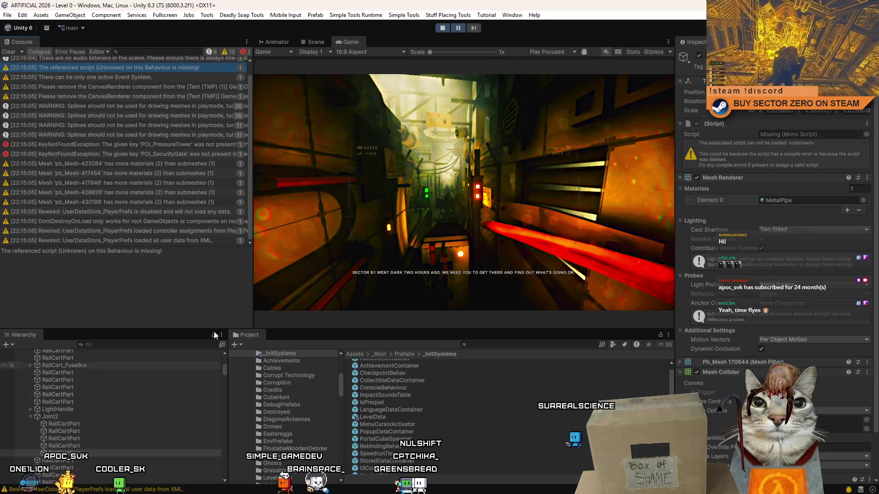
Frame the Joint2 RailCartPart pipe in the Scene view and stop Play mode
left_click(318, 44)
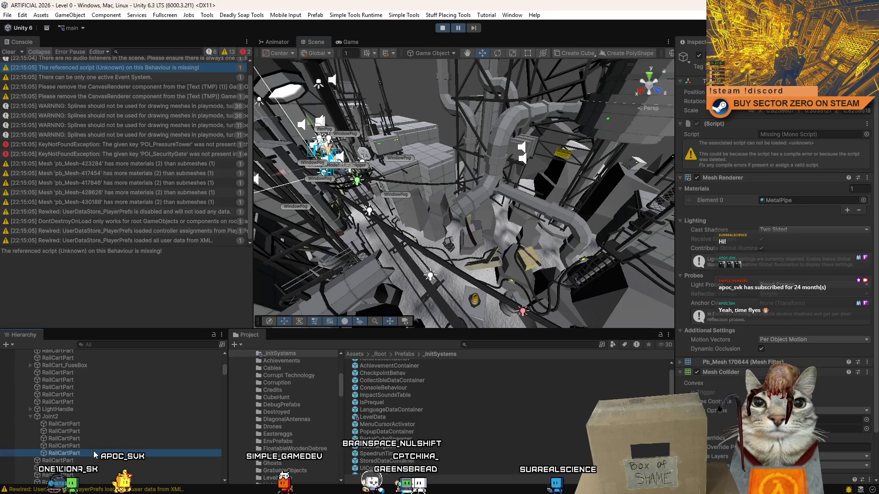
key("f")
left_click_drag(467, 192, 369, 131)
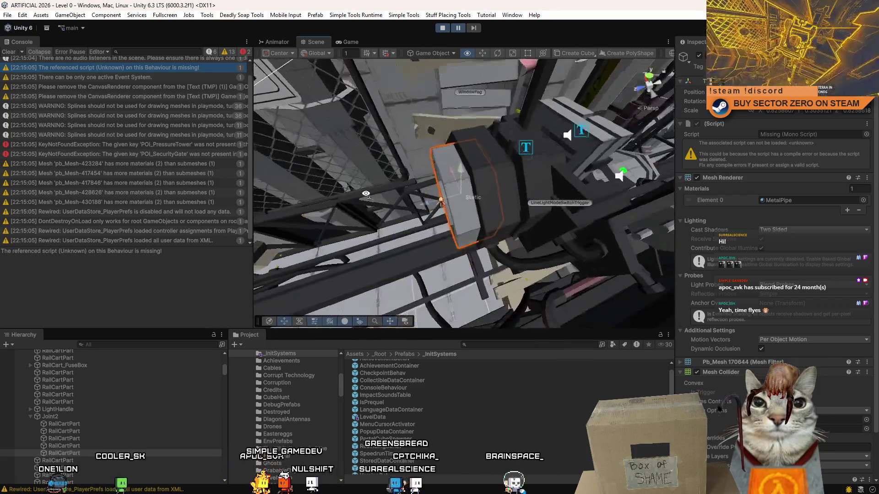
left_click_drag(370, 131, 371, 132)
left_click(443, 27)
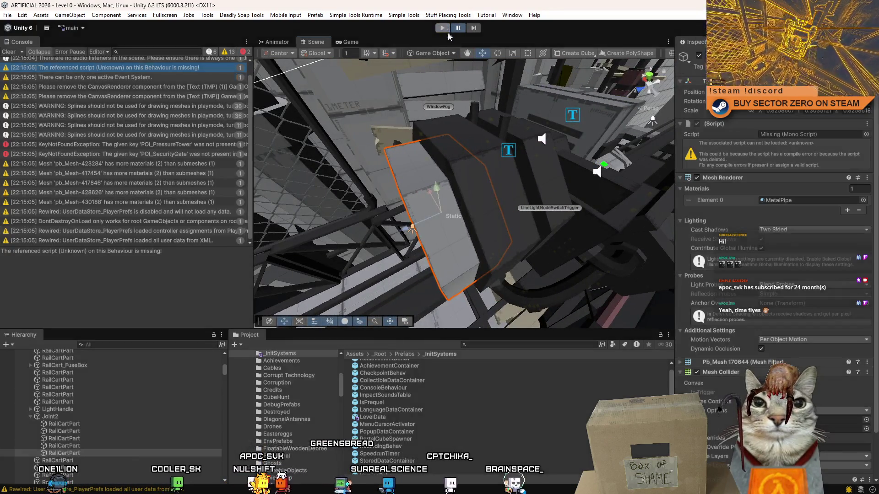
Remove the Missing Script component from the pipe piece
mouse_move(455, 155)
left_mouse_down()
mouse_move(486, 126)
mouse_move(491, 156)
left_mouse_up()
right_click(729, 123)
left_click(756, 140)
mouse_move(485, 198)
left_mouse_down()
mouse_move(424, 179)
mouse_move(482, 186)
left_mouse_up()
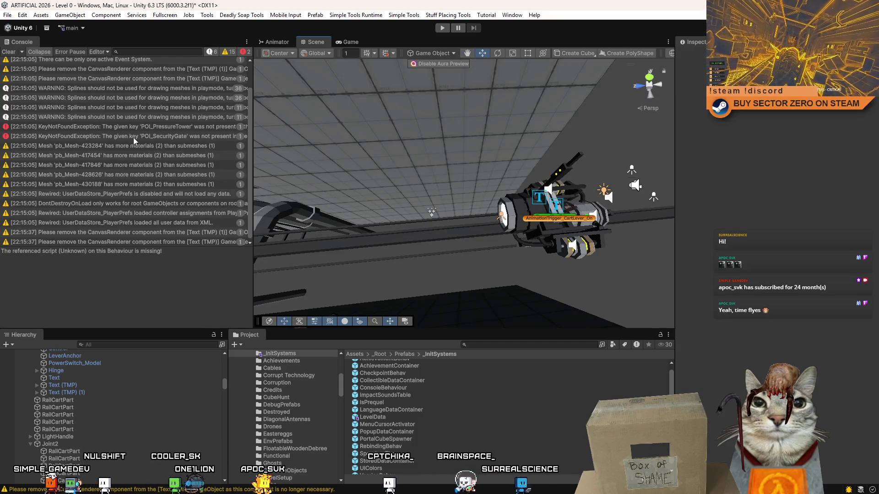
scroll(132, 138, "up", 2)
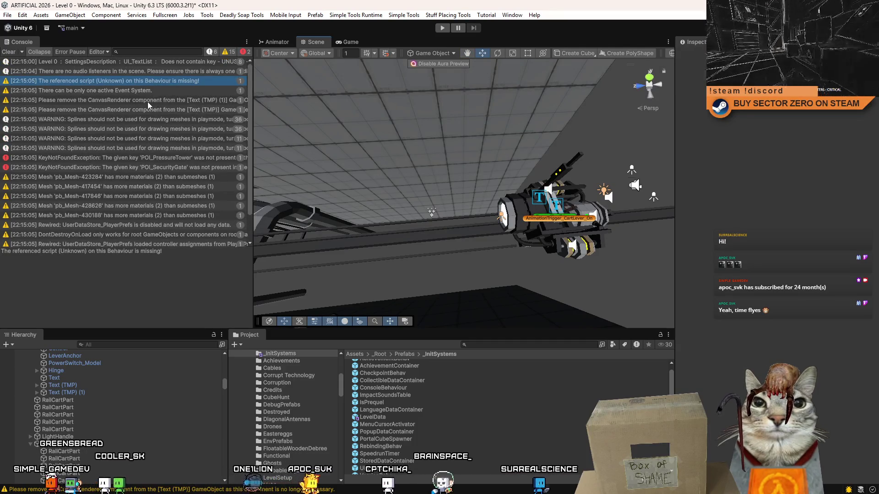
Delete the duplicate EventSystem from Level 0, save the scene, and start Play mode again
left_click(139, 343)
type("event")
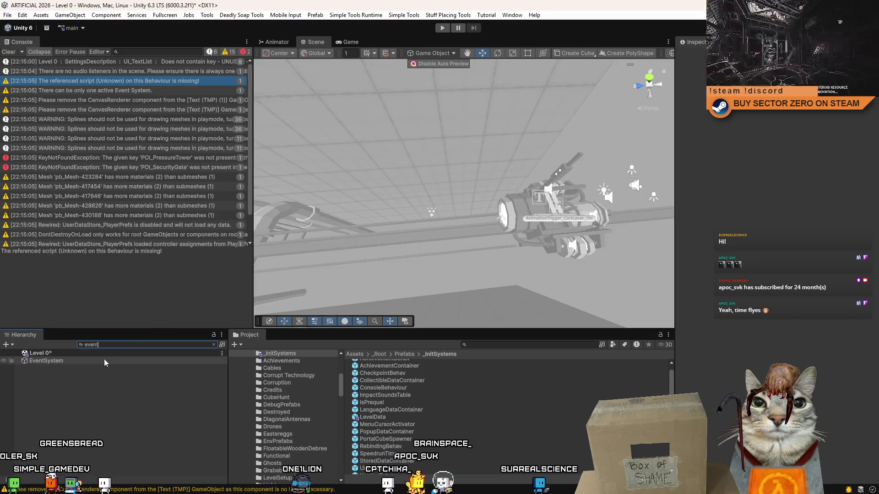
left_click(104, 359)
left_click(213, 344)
left_click(123, 363)
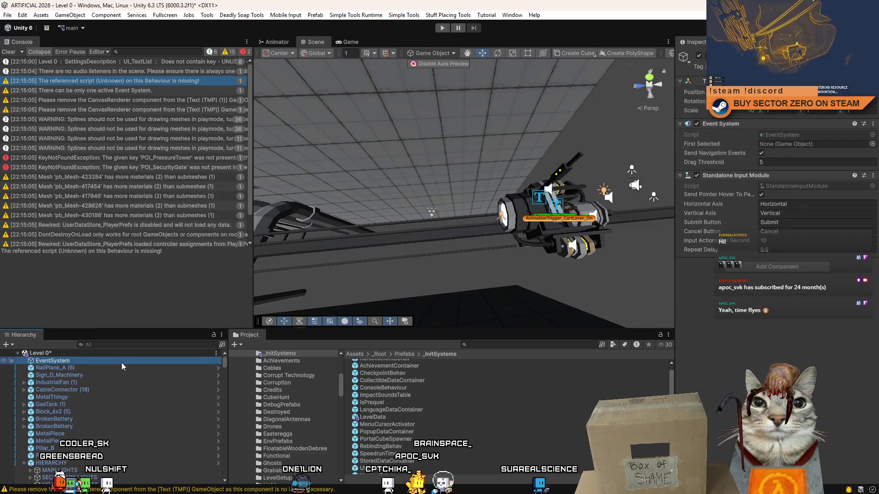
key("Delete")
left_click(119, 380)
key("ctrl+s")
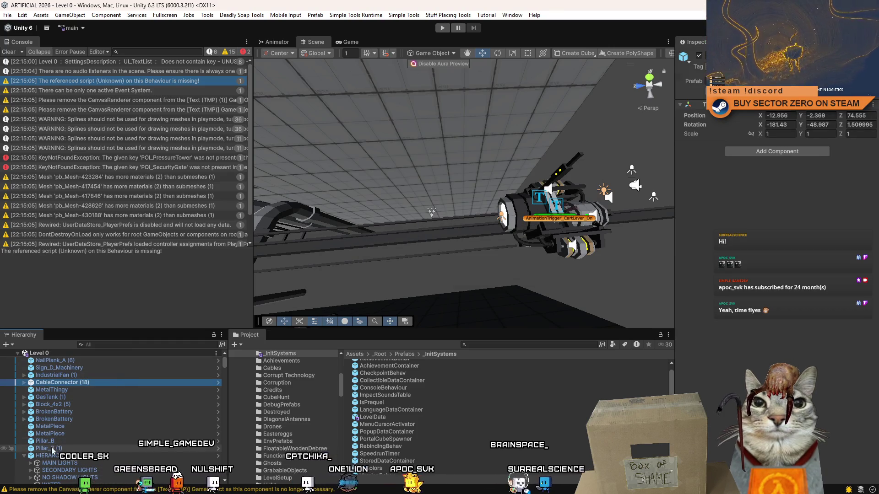
scroll(97, 442, "down", 2)
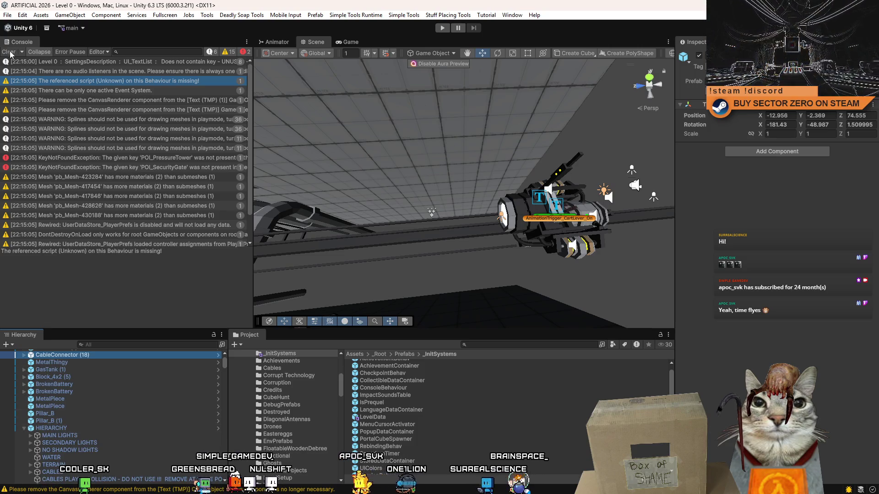
key("ctrl+p")
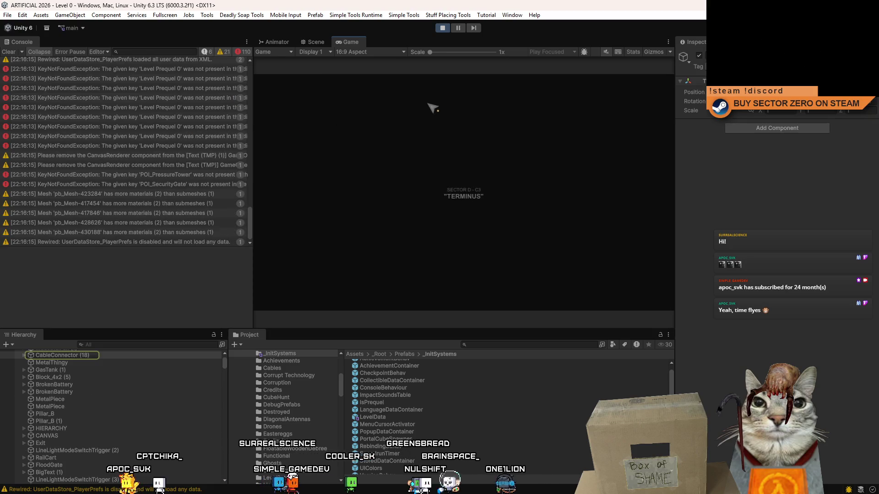
Pause the game, trace the mesh warning to the WallPanel in the scene, and stop Play mode
left_click(458, 28)
left_click(316, 42)
left_click(173, 204)
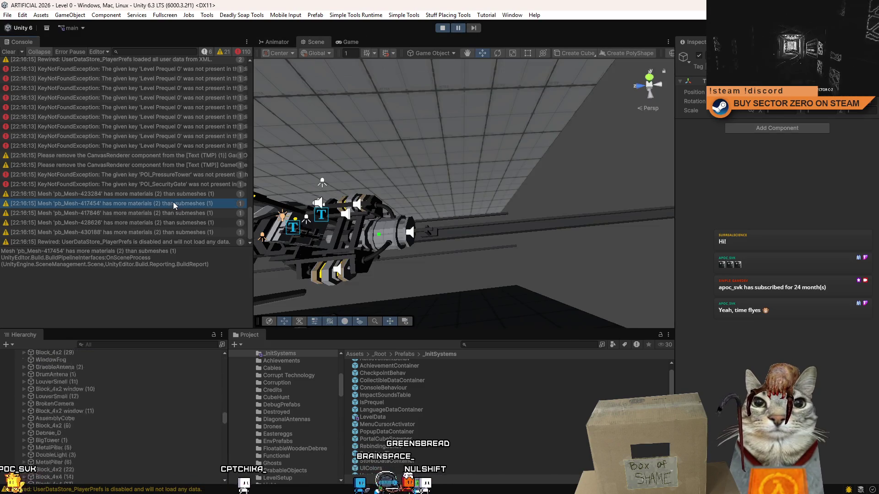
double_click(77, 475)
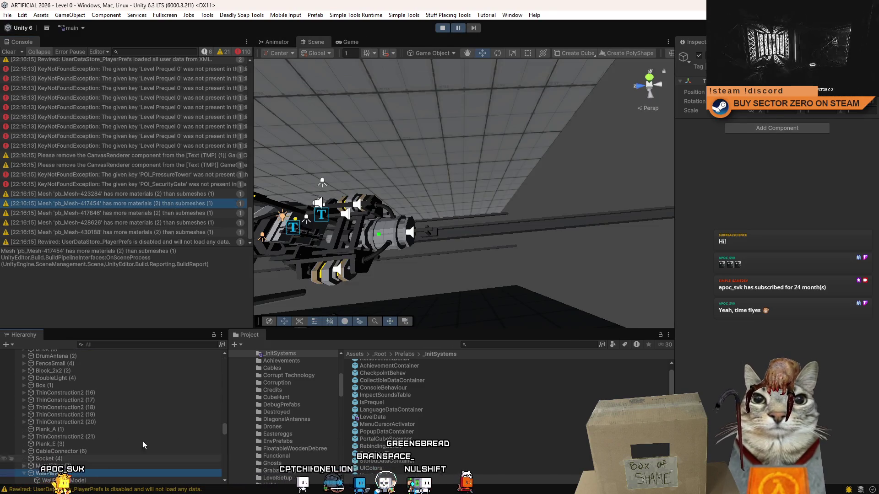
left_click_drag(458, 205, 459, 6)
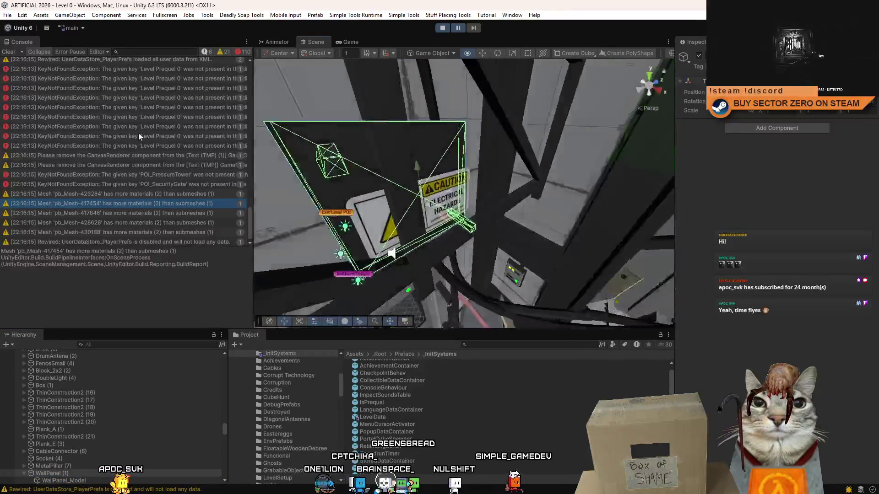
left_click(442, 28)
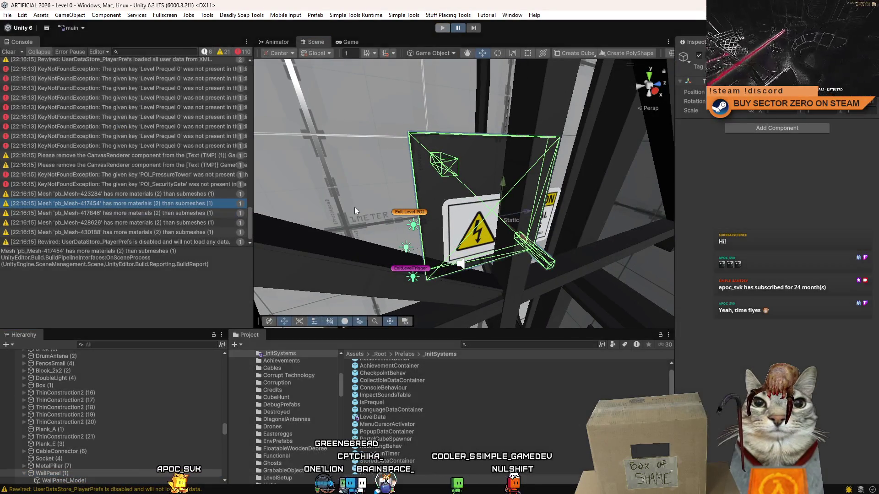
Select all three WallPanel instances and apply their overrides to the WallPanel prefab
left_click(132, 345)
type("Wa")
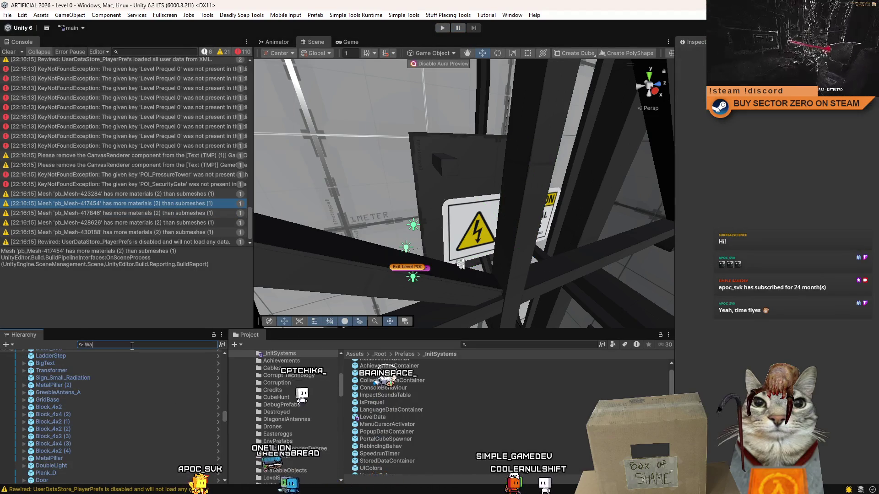
type("ll panel")
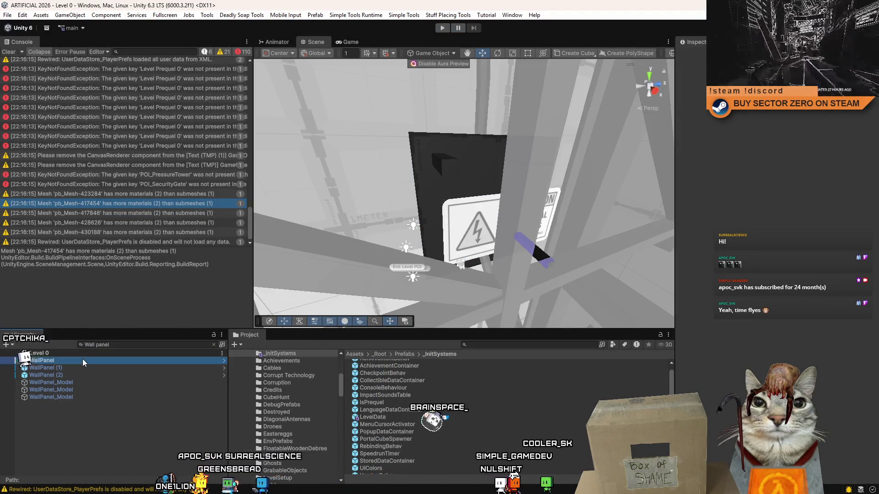
left_click(83, 360)
left_click(72, 375, "shift")
left_click(823, 81)
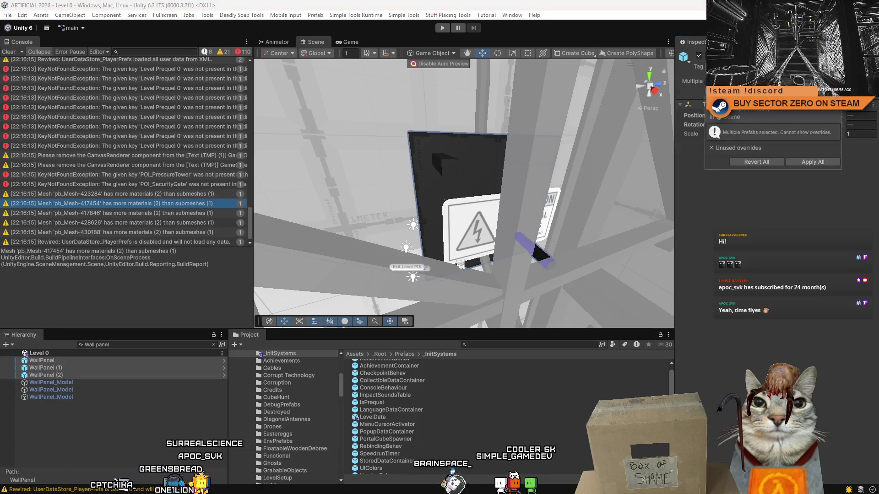
left_click(807, 163)
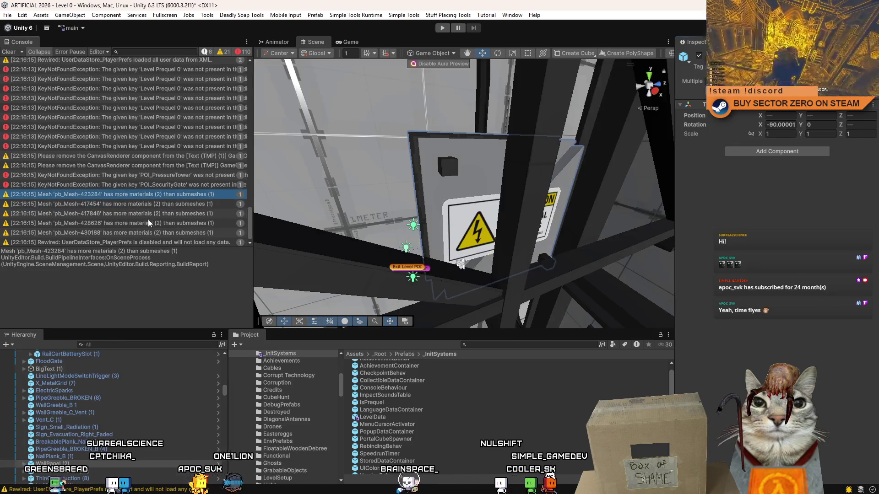
left_click(140, 233)
Clear the Console and launch another play test of Level 0
left_click_drag(444, 206, 450, 212)
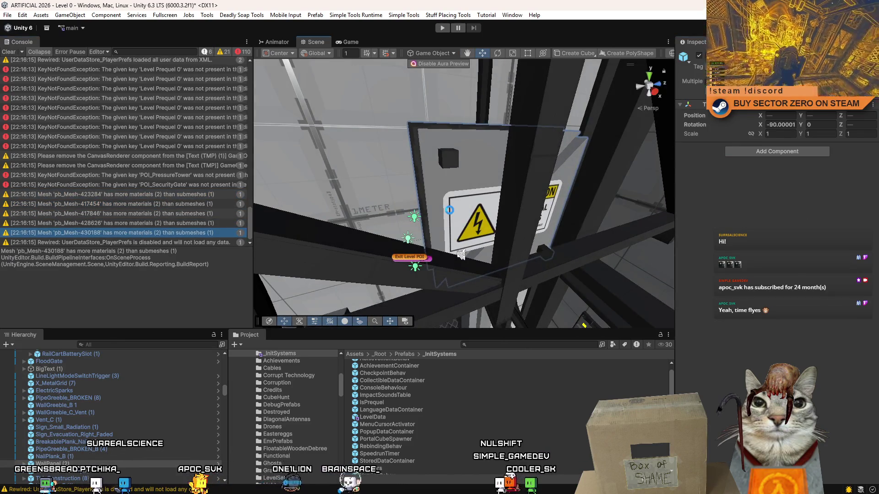
left_click(9, 52)
left_click(440, 28)
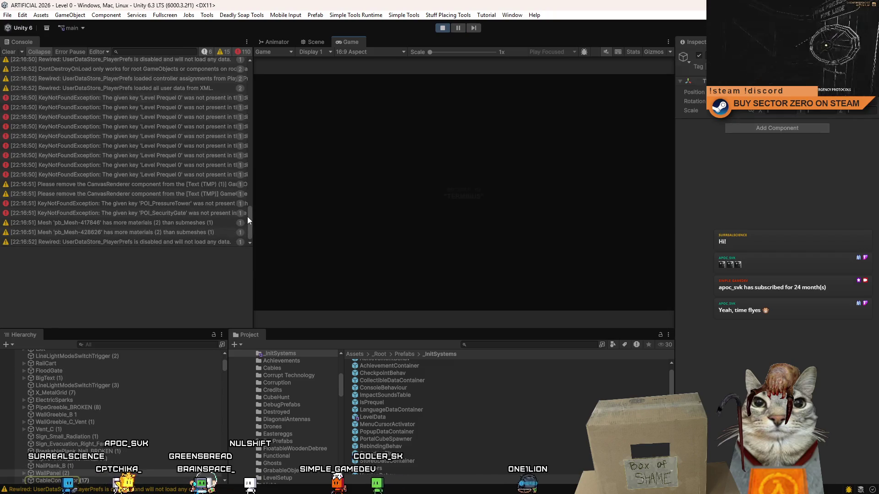
Review the pb_Mesh warnings, stop Play mode, and clear the Console
left_click(193, 232)
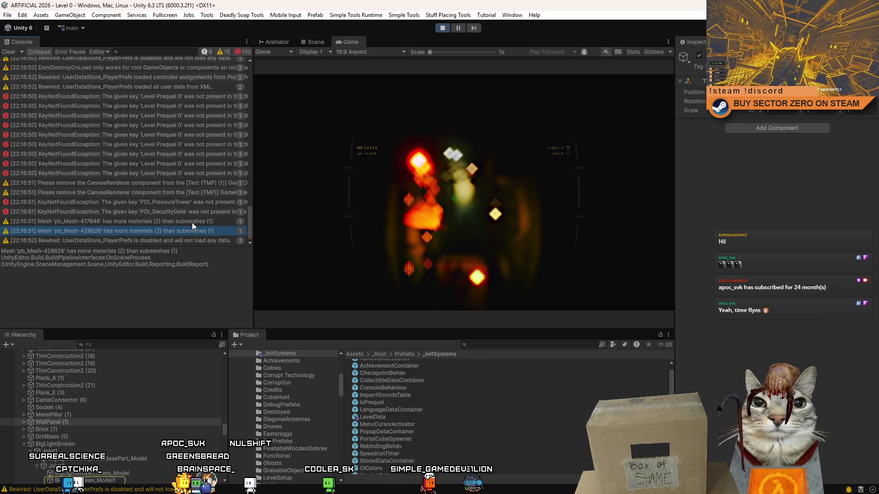
left_click(191, 223)
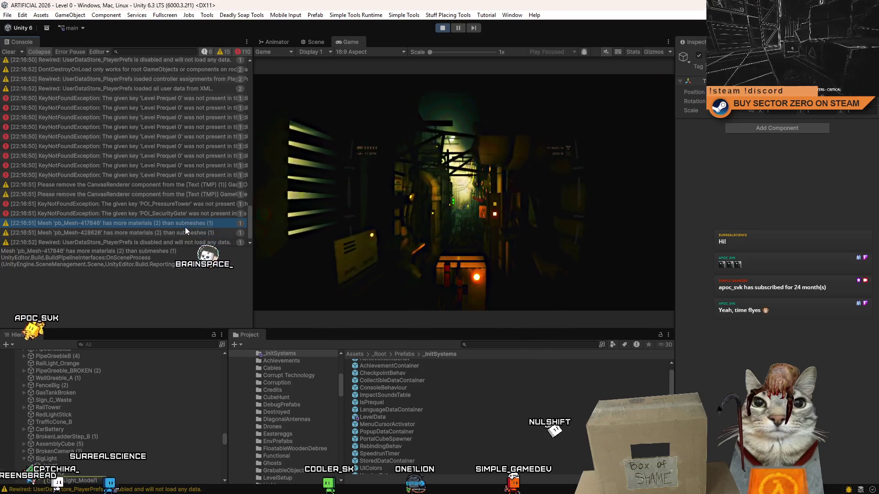
left_click(181, 229)
left_click(441, 27)
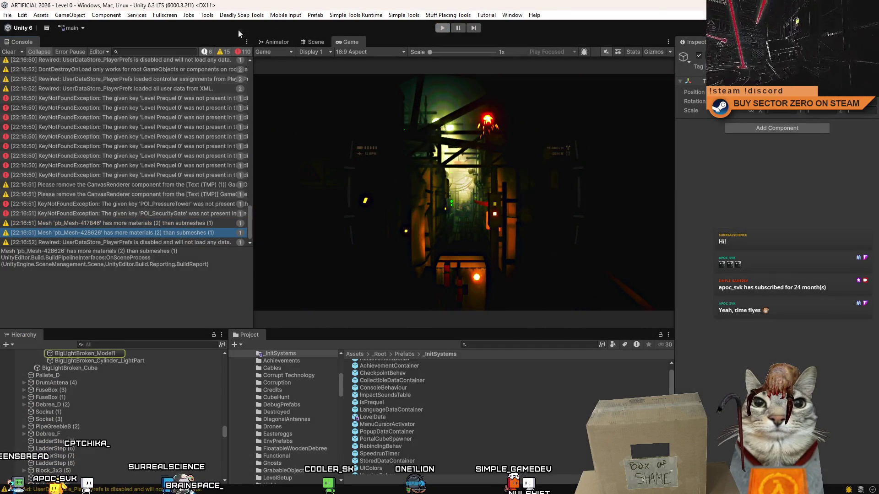
left_click(9, 52)
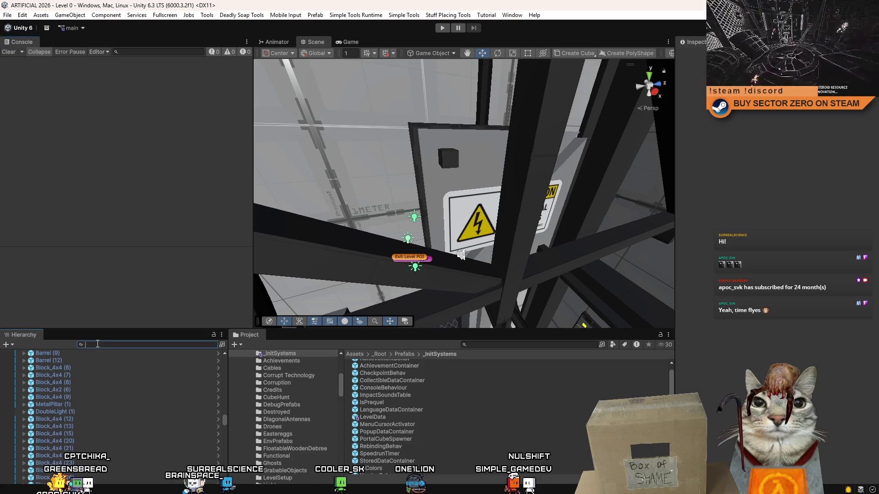
type("big light b")
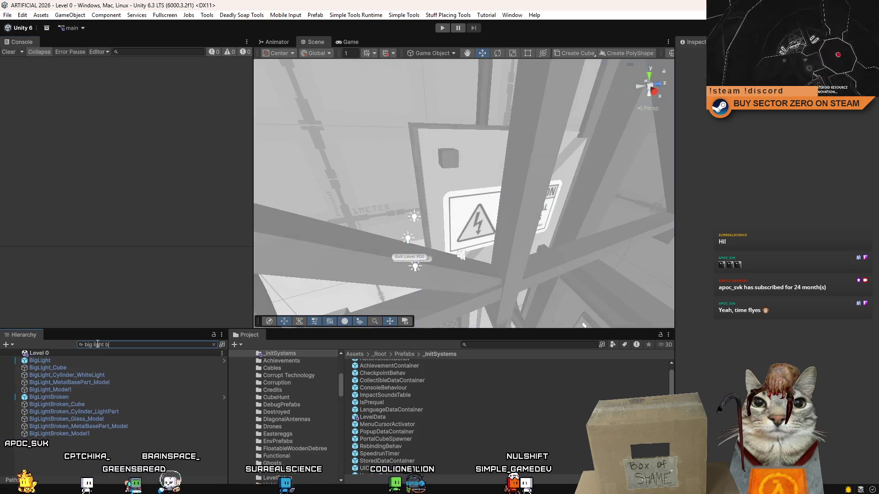
Check BigLightBroken's overrides, then revert BigLight's Scale override back to 1
left_click(79, 396)
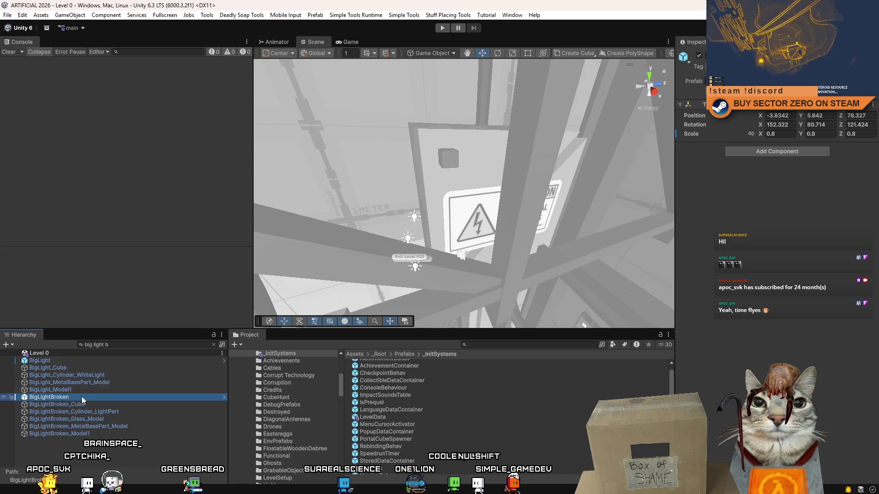
left_click(831, 81)
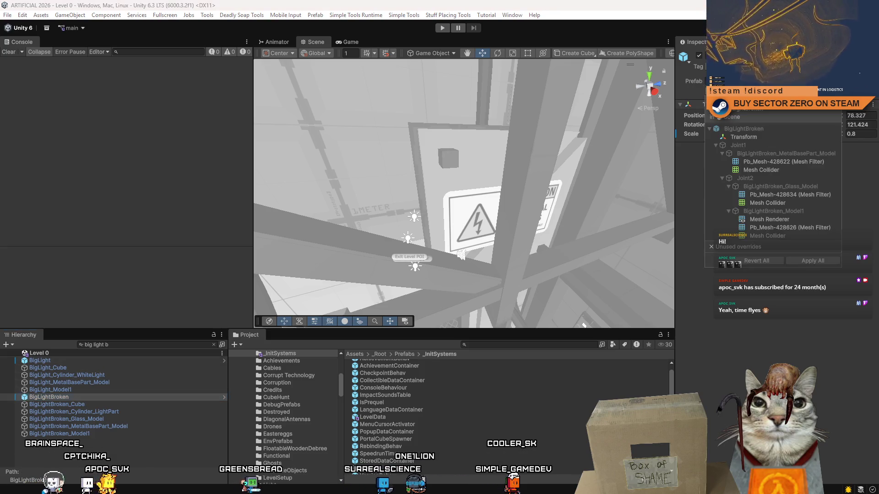
key("Escape")
left_click(40, 360)
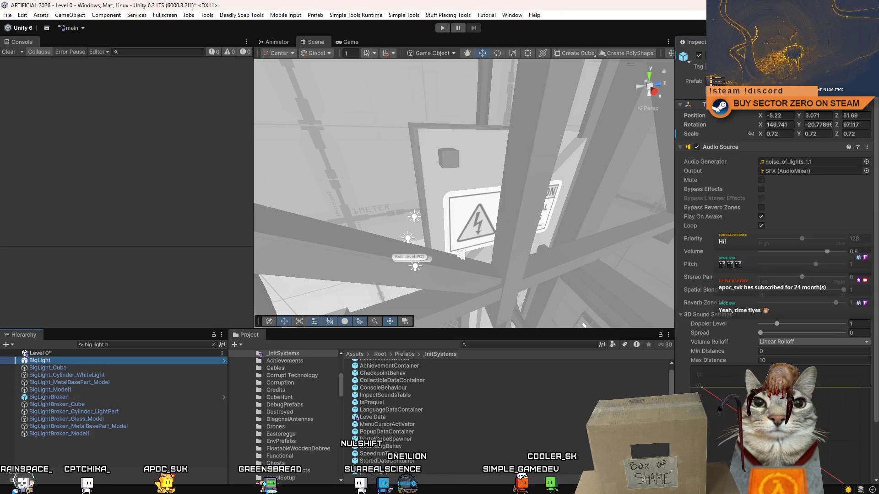
left_click(831, 81)
left_click(753, 238)
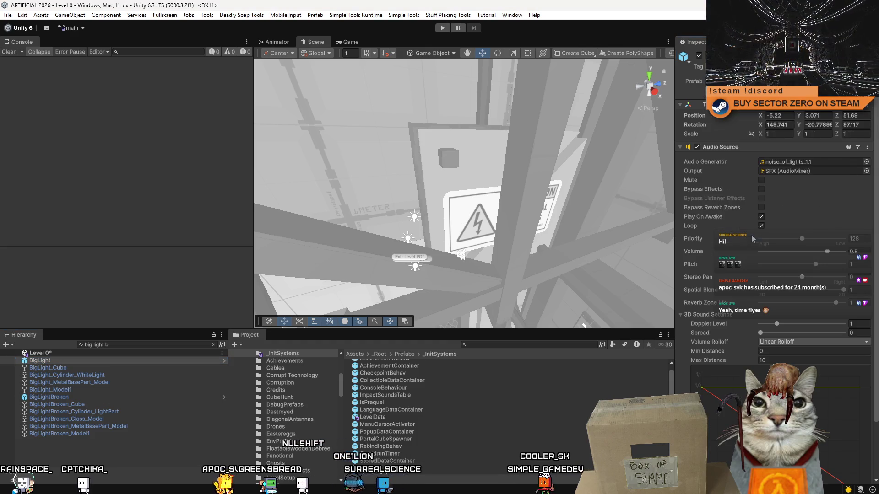
Clear the Hierarchy search to show the full object list again
left_click(383, 277)
left_click(135, 346)
key("BackSpace")
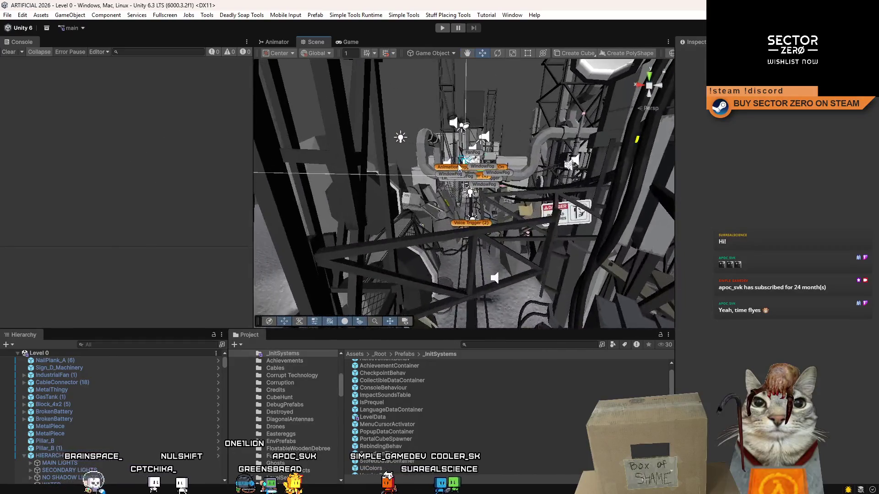
Fly the Scene camera to a new spot in the level and start Play mode
mouse_move(289, 185)
left_mouse_down()
mouse_move(256, 228)
mouse_move(715, 207)
mouse_move(147, 409)
left_mouse_up()
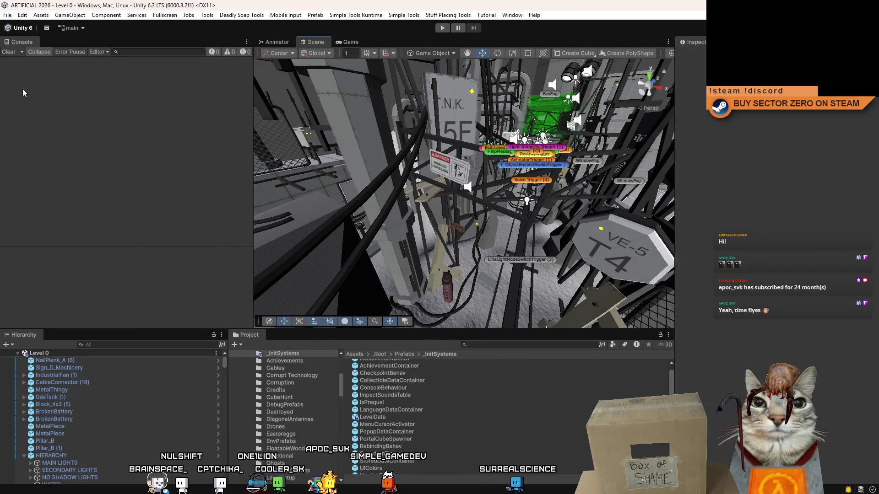
left_click(442, 27)
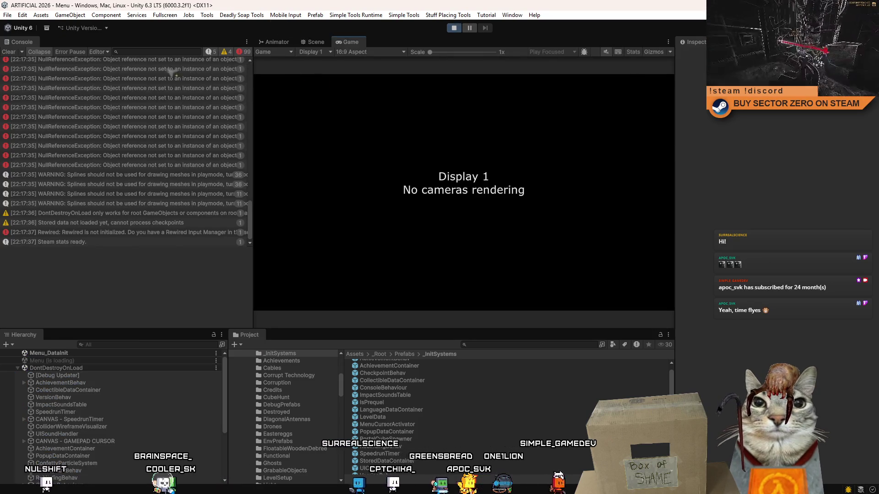
Clear the Console, leave the level from the in-game pause menu, and pause Play mode
left_click(8, 52)
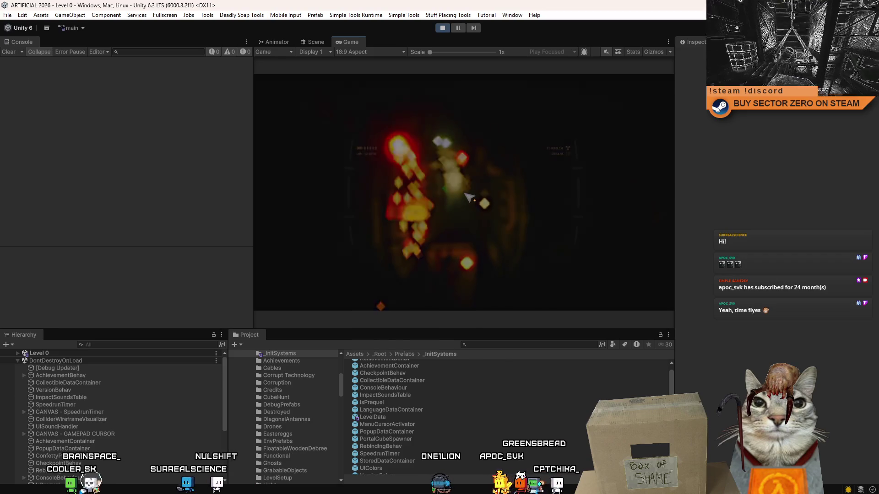
key("Escape")
left_click(342, 203)
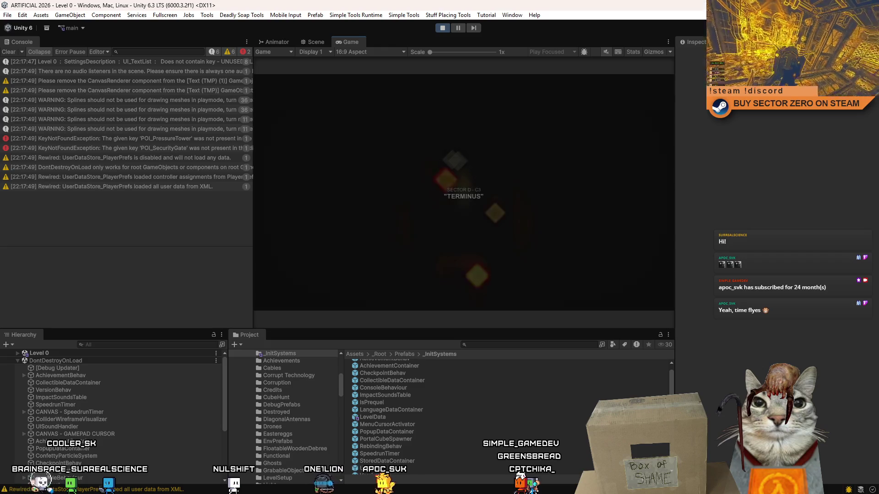
left_click(124, 138)
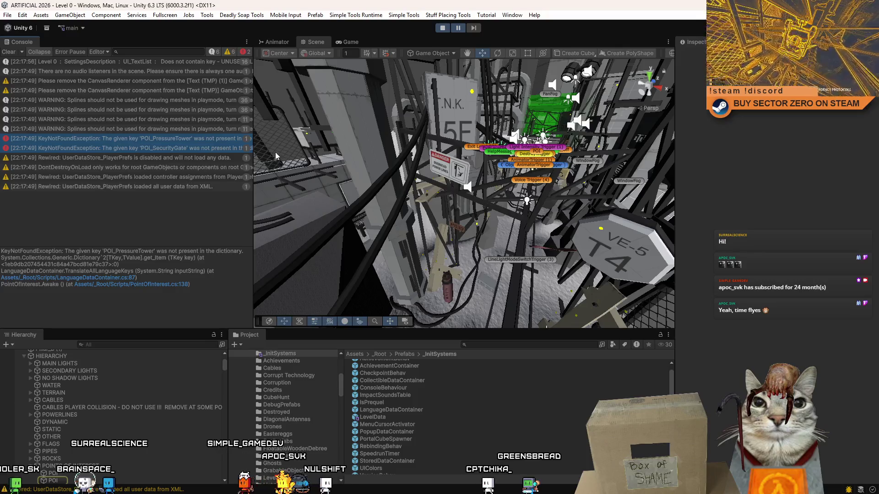
Read the user-data, controller, DontDestroyOnLoad and UserDataStore_PlayerPrefs log entries
left_click(134, 186)
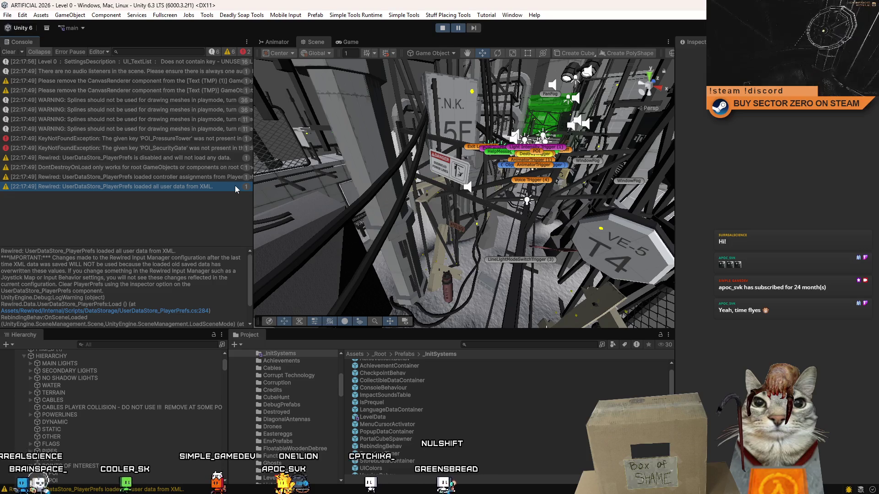
left_click(159, 179)
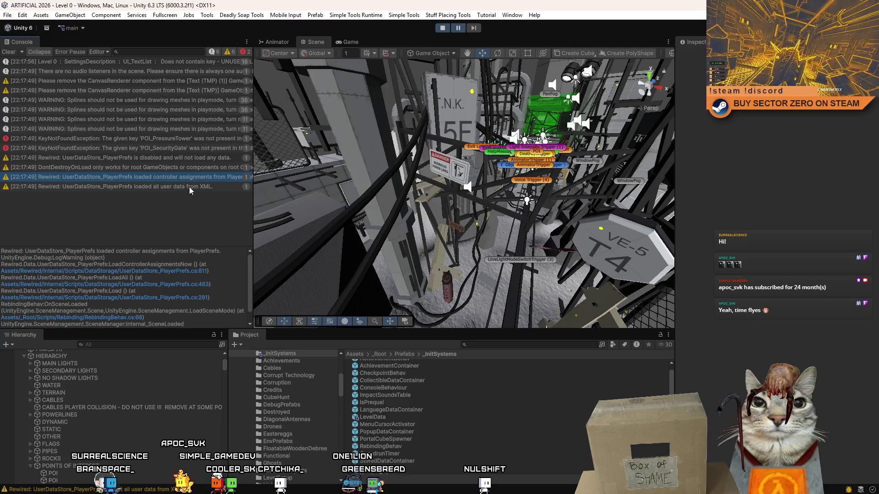
left_click(189, 185)
left_click(180, 178)
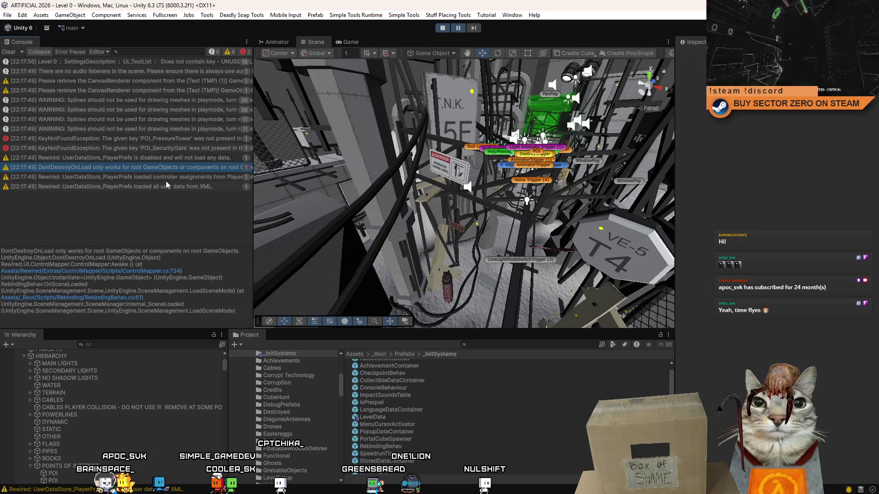
left_click(171, 177)
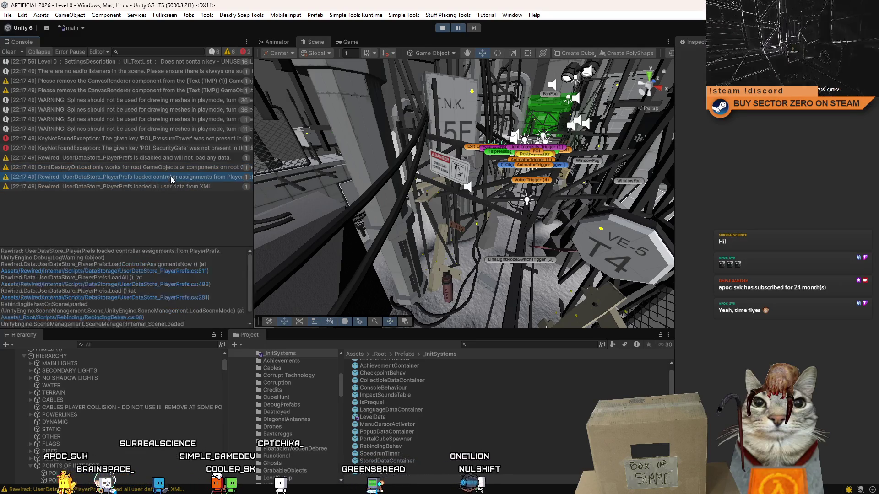
left_click(174, 159)
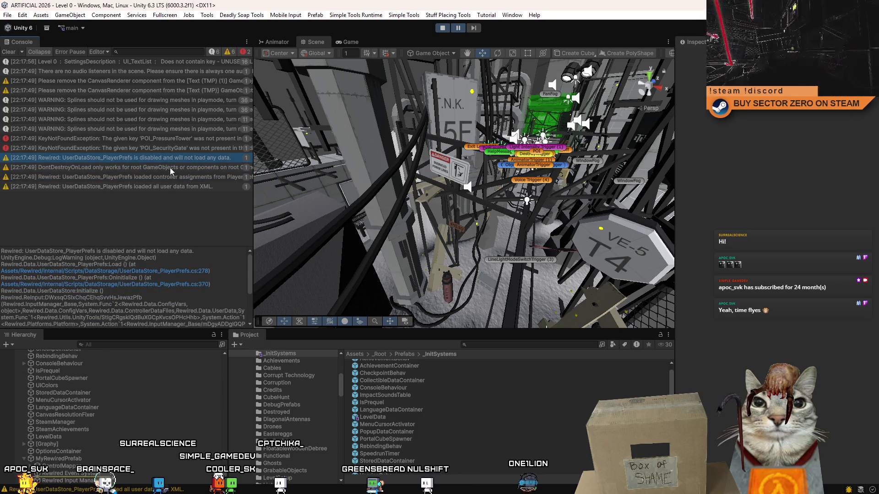
Inspect the POI_SecurityGate error and compare the two CanvasRenderer Text (TMP) warnings, locating them in the hierarchy
left_click(167, 168)
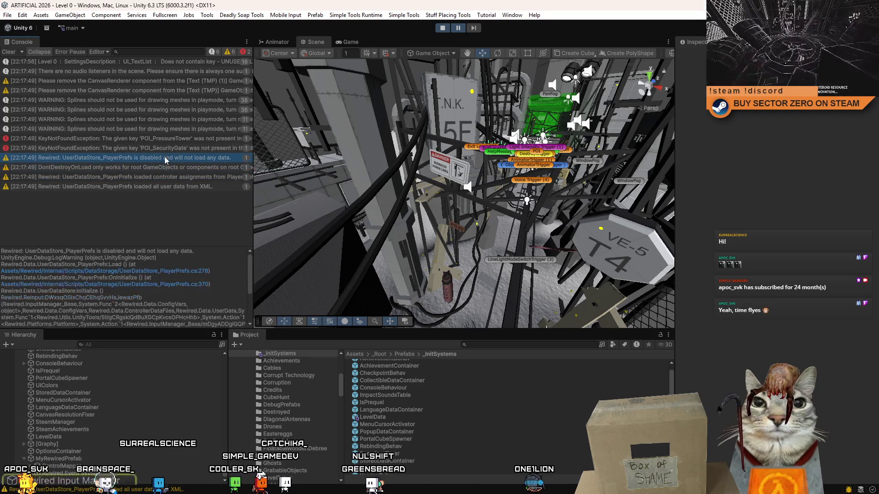
left_click(177, 148)
left_click(173, 140)
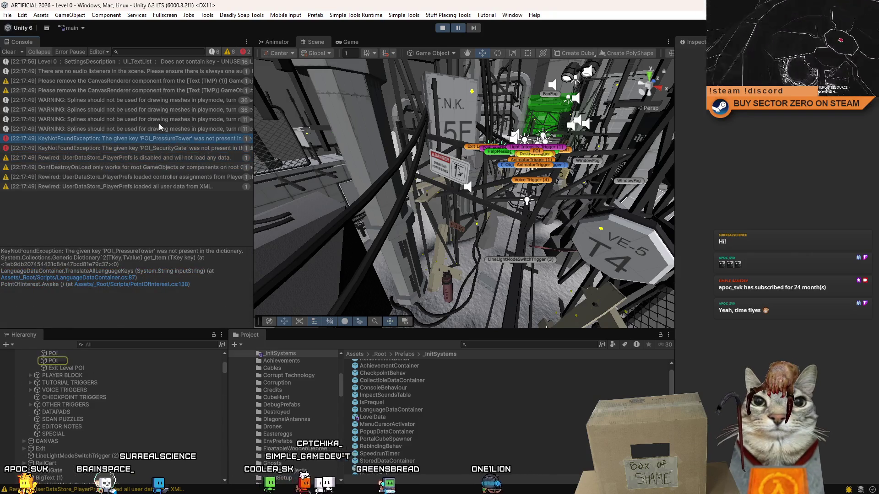
left_click(133, 90)
left_click(135, 92)
left_click(136, 84)
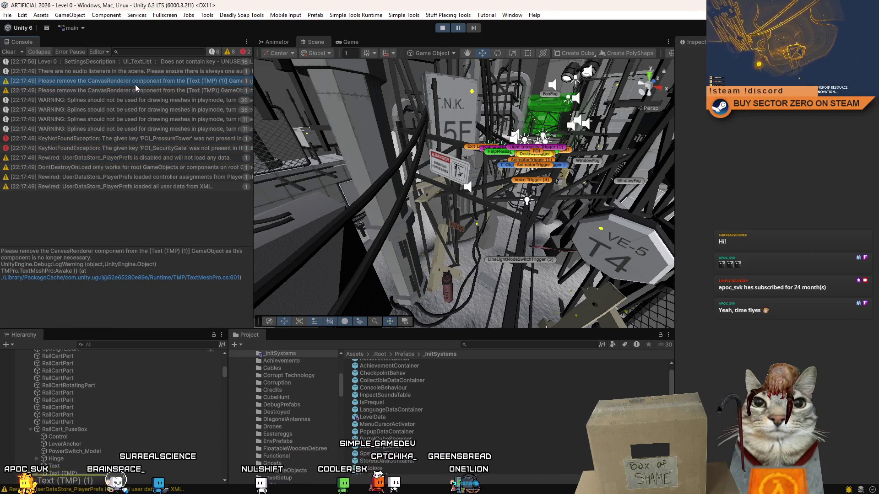
left_click(140, 80)
left_click(132, 72)
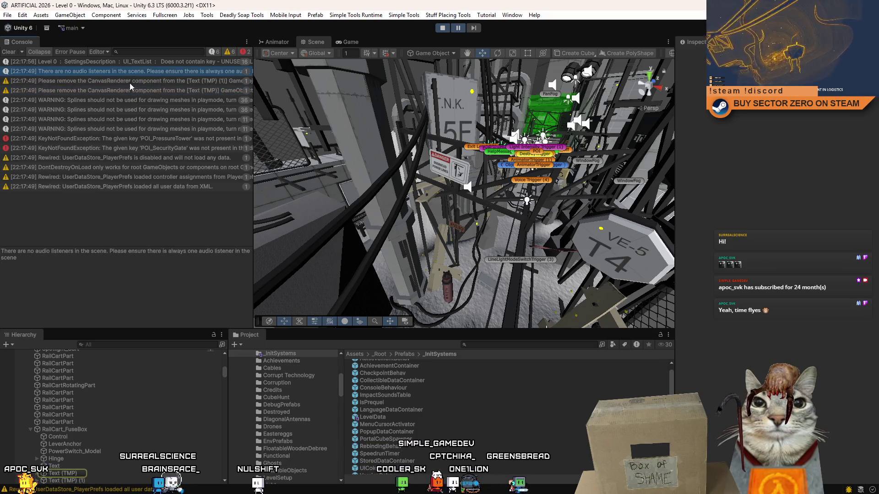
left_click(127, 95)
left_click(130, 93)
left_click(134, 82)
left_click(131, 82)
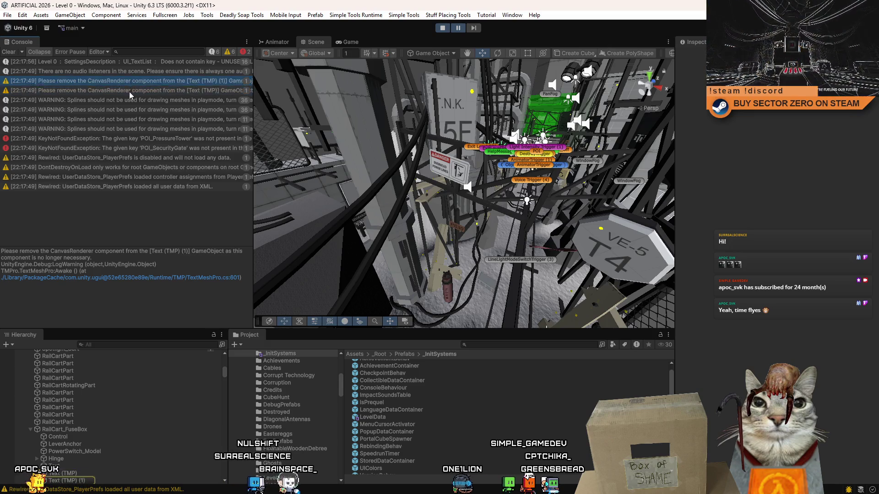
left_click(134, 83)
left_click(126, 89)
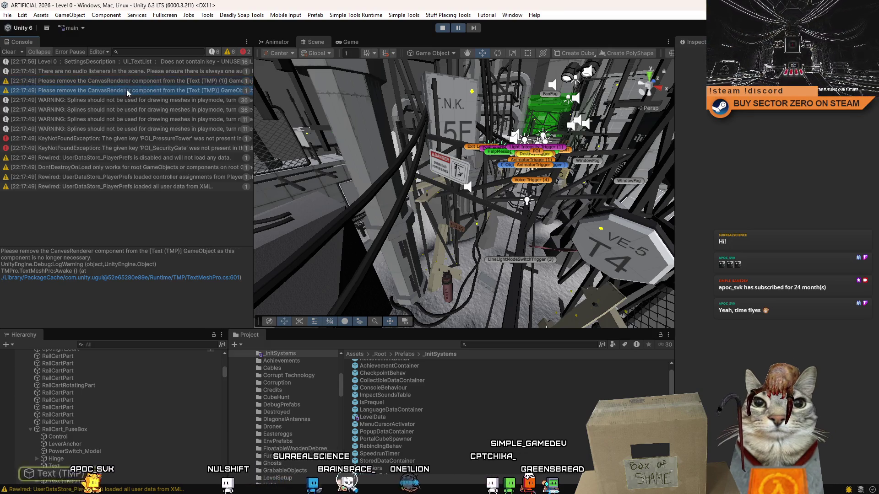
left_click(129, 87)
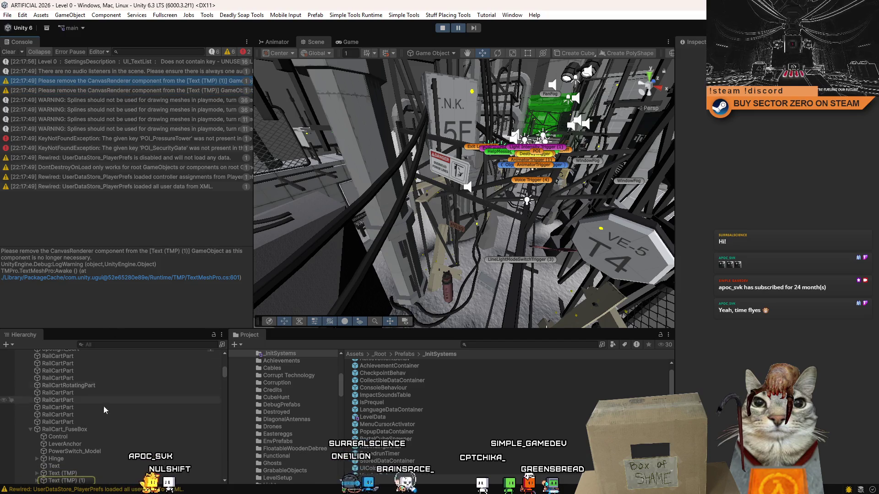
left_click(140, 91)
left_click(138, 79)
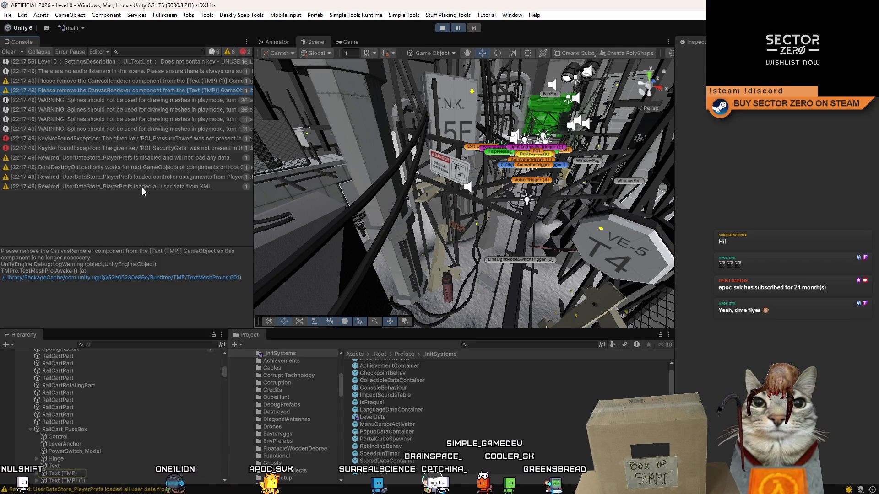
Read the no-audio-listeners warning and the POI_PressureTower and POI_SecurityGate missing-key errors
left_click(188, 146)
left_click(171, 94)
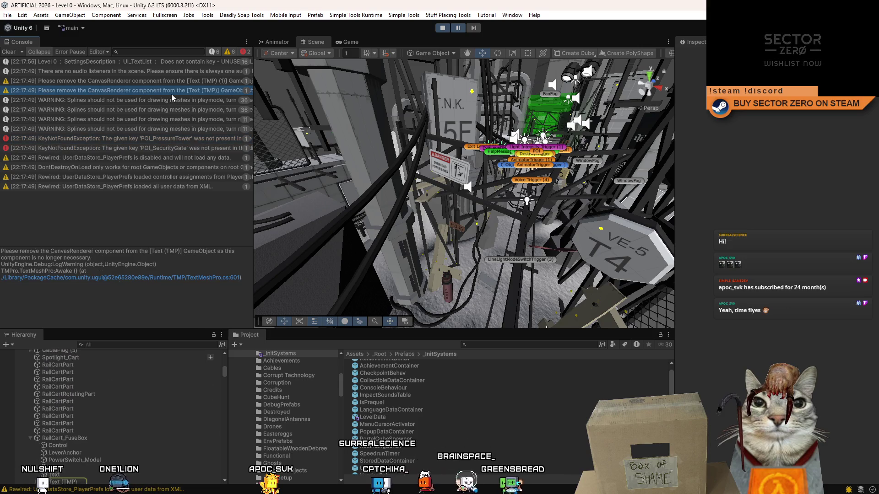
left_click(179, 75)
left_click(174, 89)
left_click(174, 92)
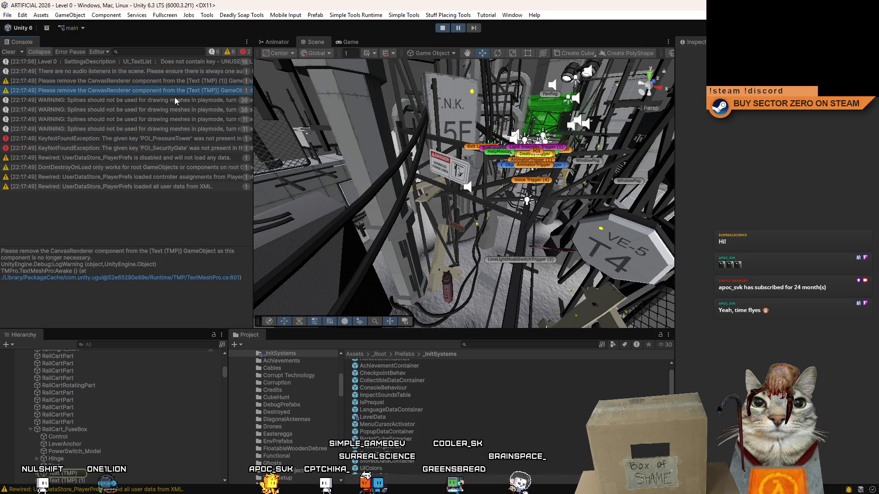
left_click(174, 139)
left_click(190, 148)
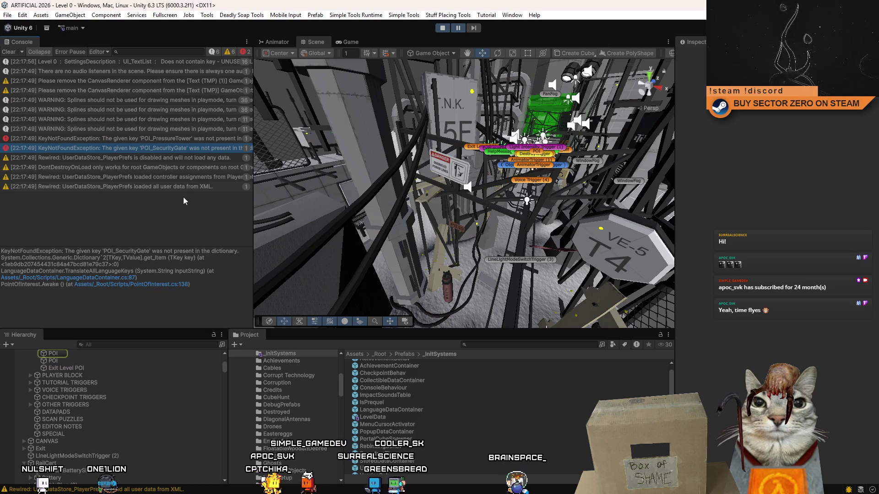
scroll(102, 383, "up", 3)
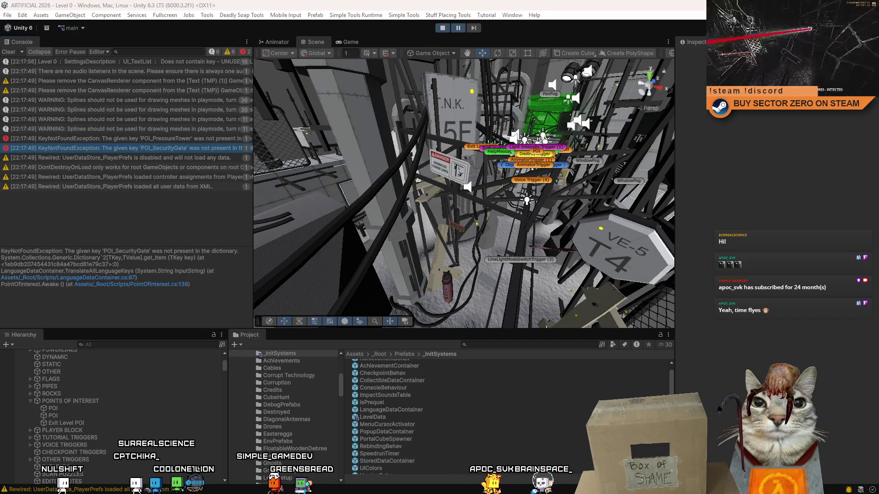
Locate the POI_PressureTower entry in the second ENGLISH.xml window and copy it
key("alt+Tab")
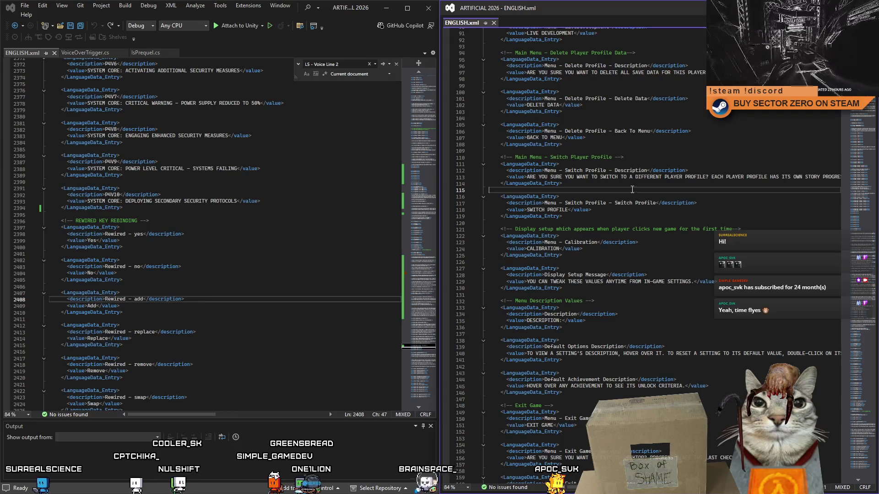
left_click(631, 145)
left_click(274, 220)
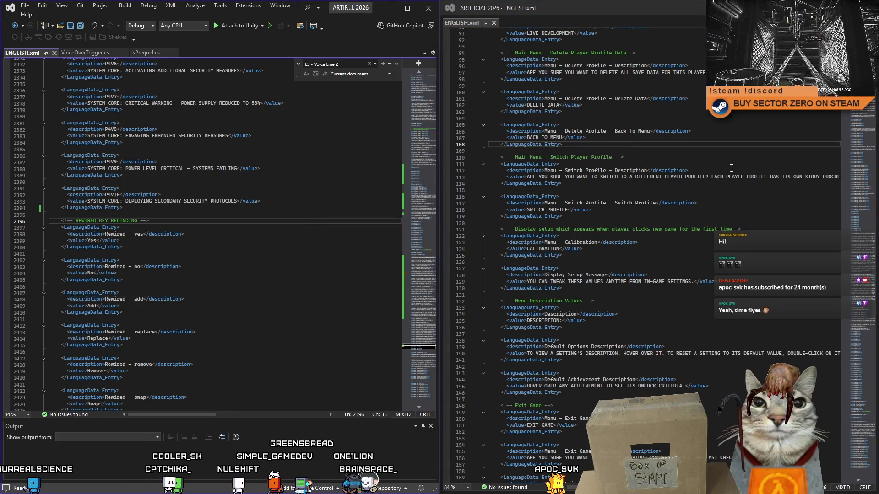
left_click(680, 165)
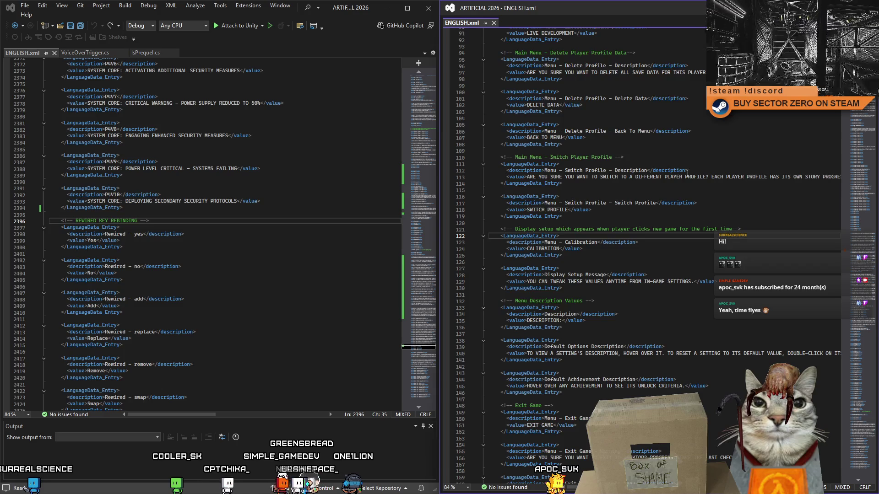
scroll(686, 179, "down", 10)
key("F3")
key("F3")
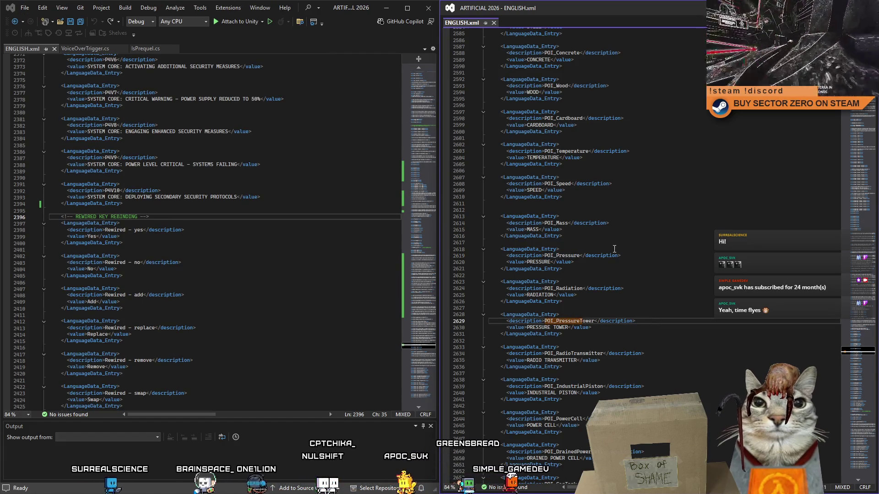
left_click(635, 321)
scroll(633, 322, "down", 2)
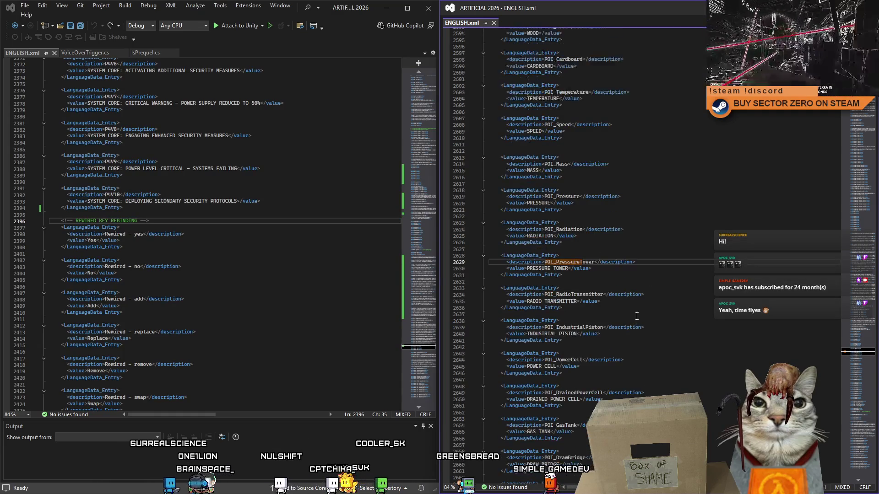
left_click(572, 276)
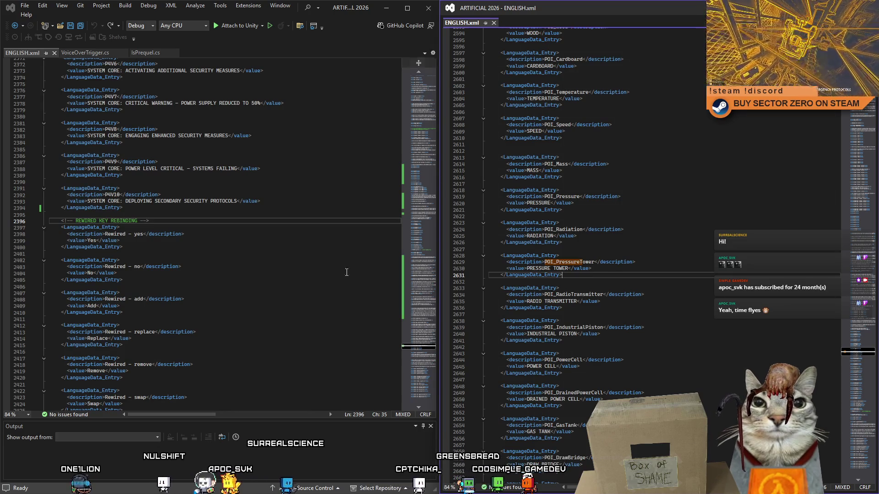
key("alt+Tab")
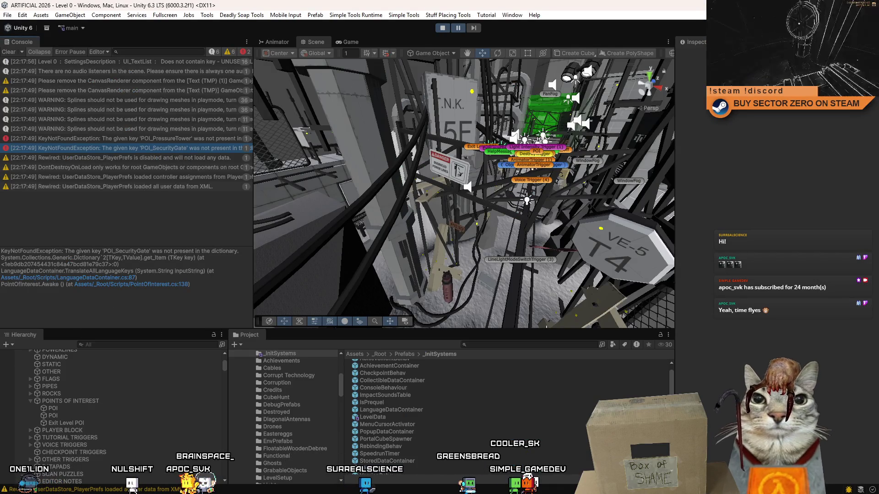
key("alt+Tab")
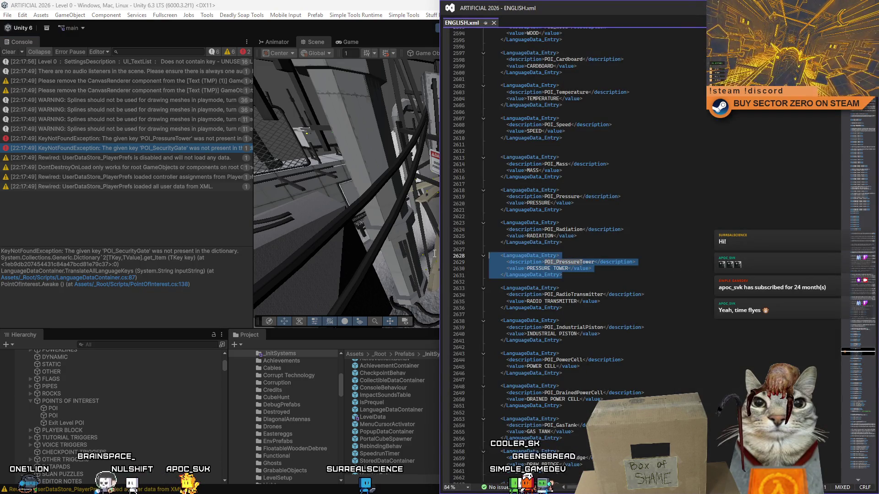
scroll(696, 300, "down", 4)
scroll(696, 299, "down", 2)
scroll(697, 300, "down", 4)
scroll(697, 300, "down", 2)
scroll(697, 300, "down", 2)
scroll(697, 300, "down", 2)
scroll(696, 300, "down", 4)
scroll(697, 300, "down", 2)
scroll(697, 299, "down", 2)
Paste PressureTower after POI_SecurityGate, copy both entries together, then undo the paste leaving the file unchanged
left_click(595, 261)
key("ctrl+v")
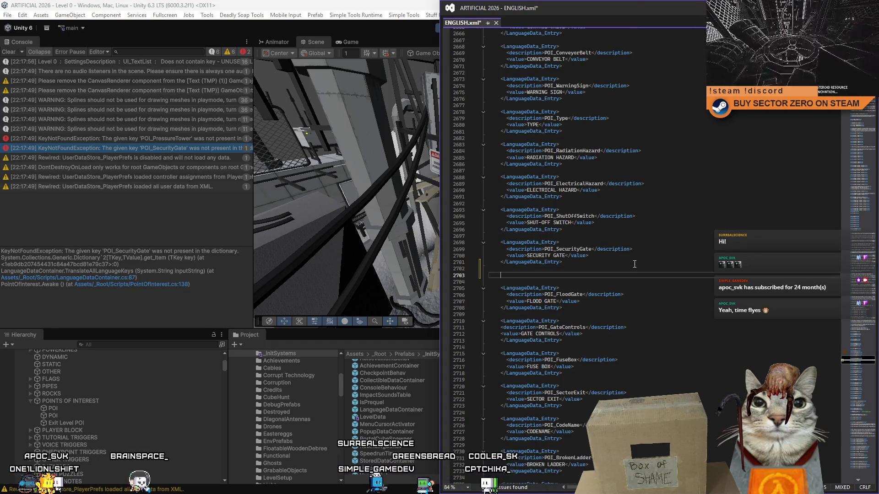
left_click_drag(564, 295, 450, 247)
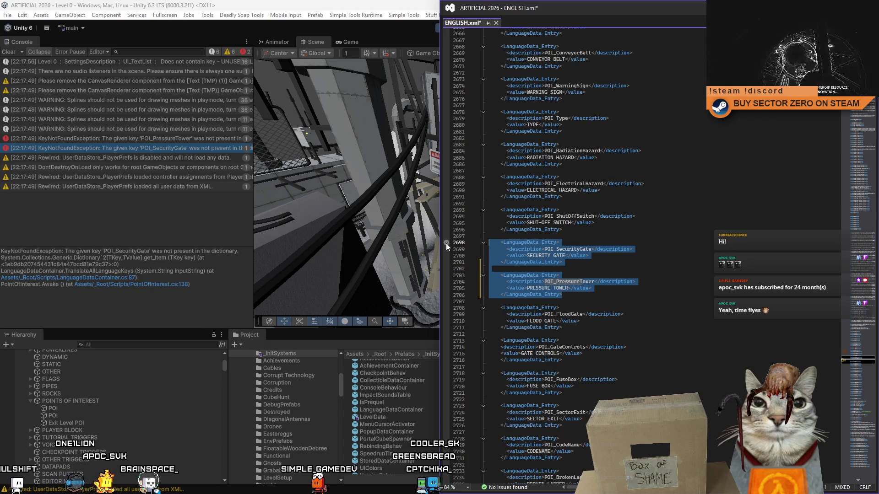
left_click(446, 243)
key("ctrl+z")
key("BackSpace")
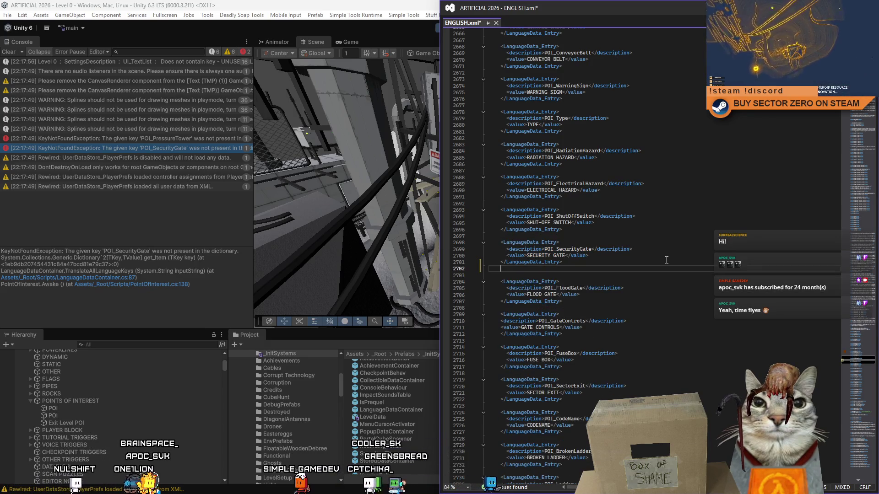
key("ctrl+z")
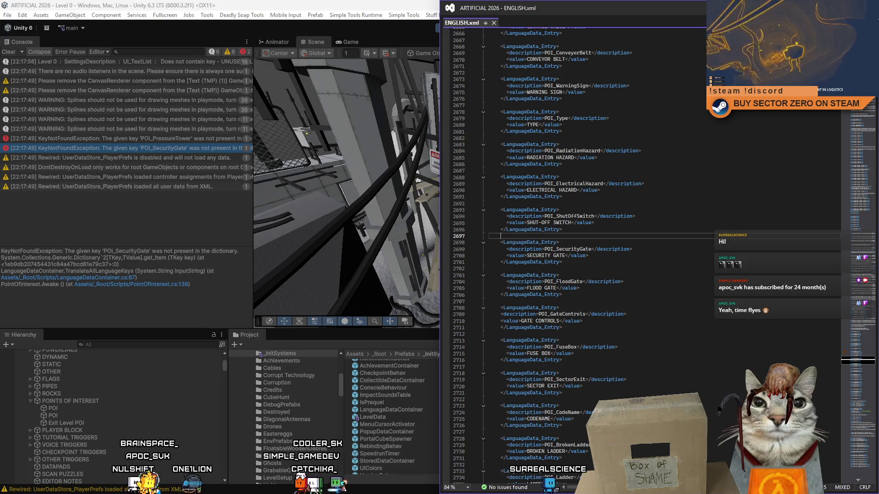
key("alt+Tab")
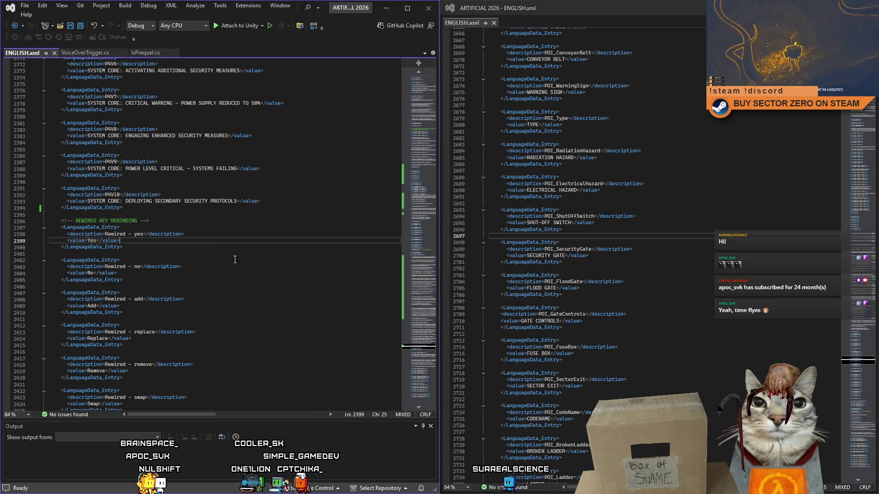
Paste the SecurityGate and PressureTower entries on new lines above the Sector Zero comment
mouse_move(420, 345)
left_mouse_down()
mouse_move(435, 213)
mouse_move(432, 75)
mouse_move(436, 236)
mouse_move(423, 367)
mouse_move(434, 69)
mouse_move(433, 233)
mouse_move(433, 220)
left_mouse_up()
left_click(131, 208)
type("<!-- POINTS OF INTEREST SECTOR ZERO -->")
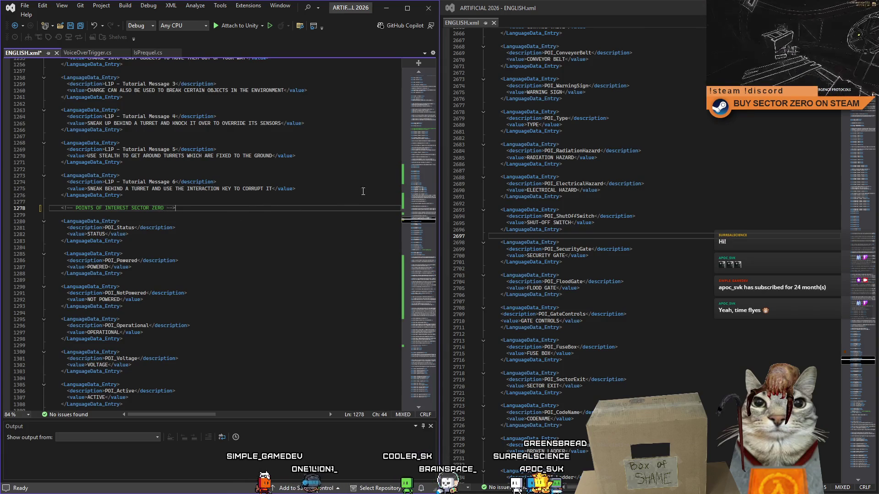
left_click(206, 199)
key("Return")
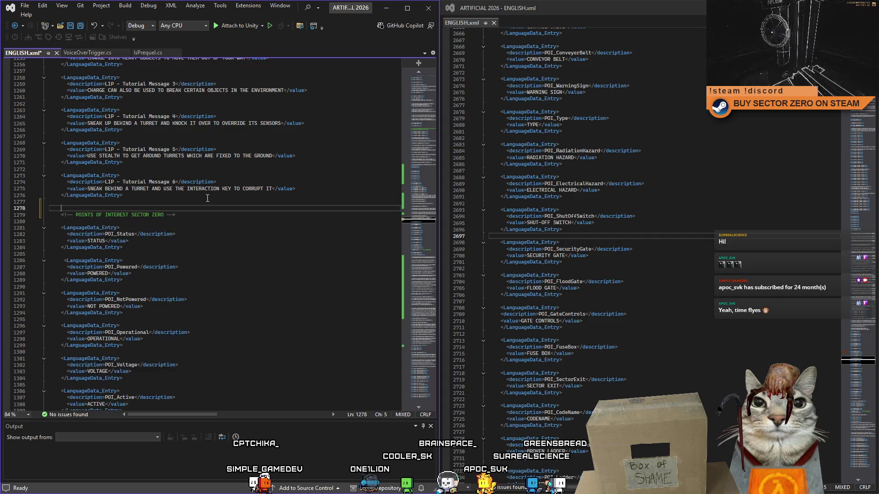
key("Return")
key("Return")
key("Return")
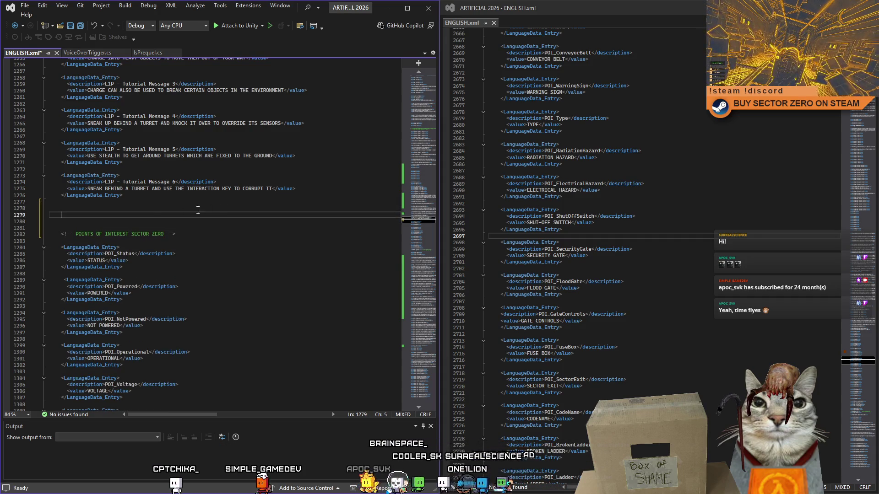
key("ctrl+v")
Add a POINTS OF INTEREST ARTIFICIAL comment heading above the pasted entries, save and return to Unity
left_click(97, 207)
key("Return")
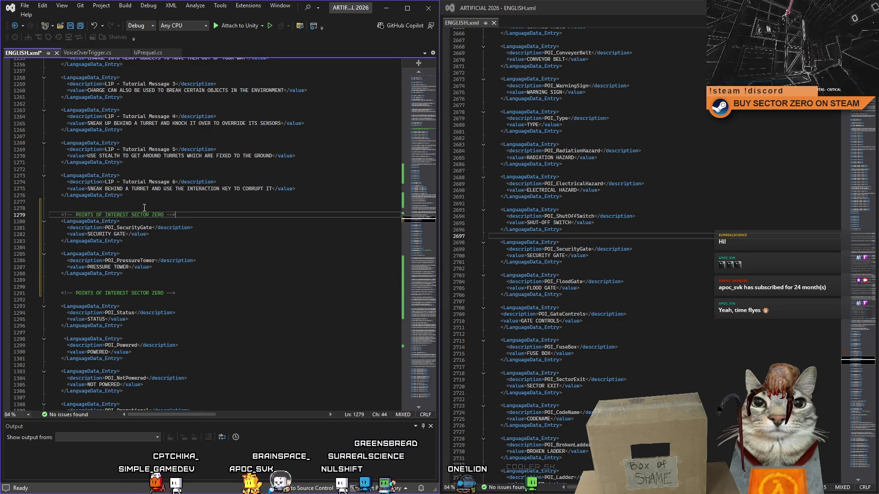
left_click_drag(164, 215, 131, 215)
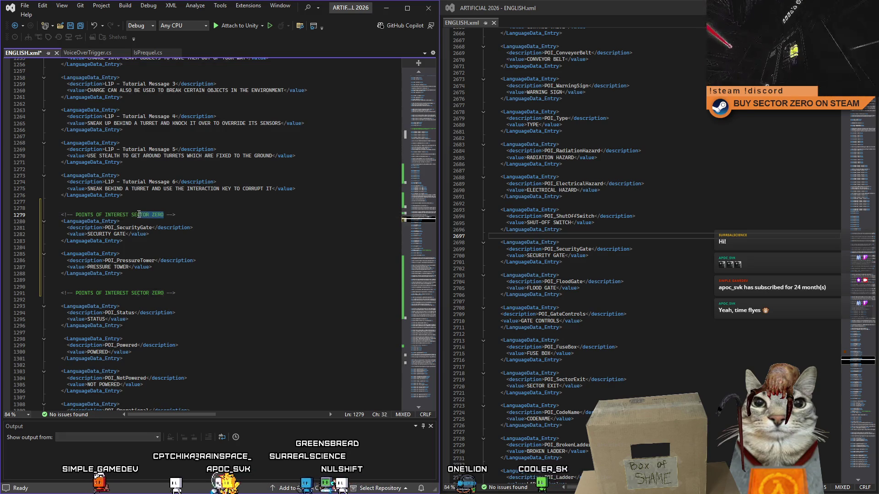
type("ARTIFICIAL")
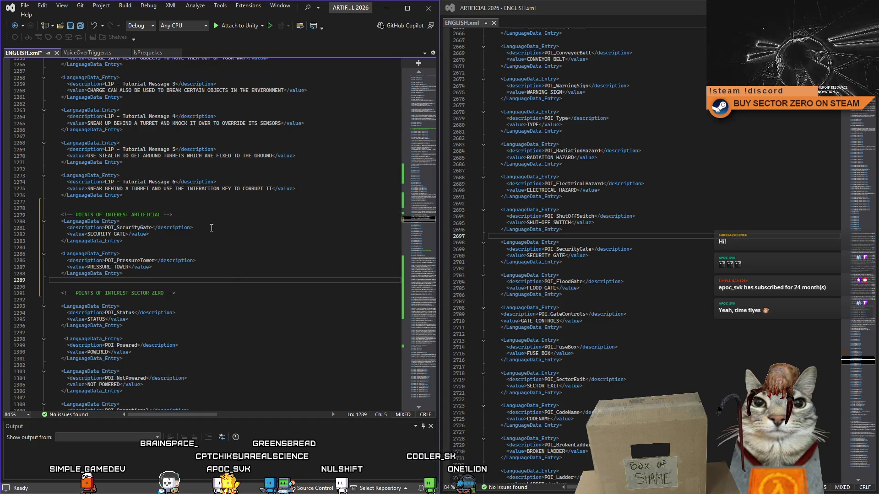
left_click(297, 308)
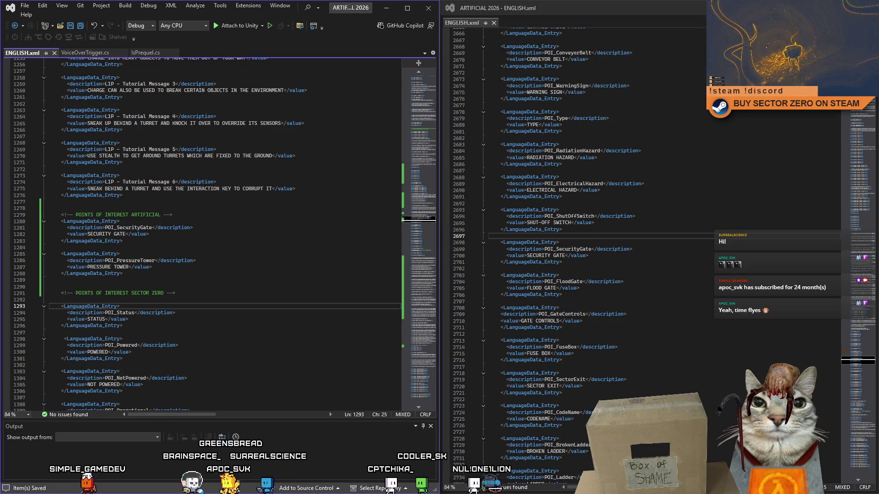
key("alt+Tab")
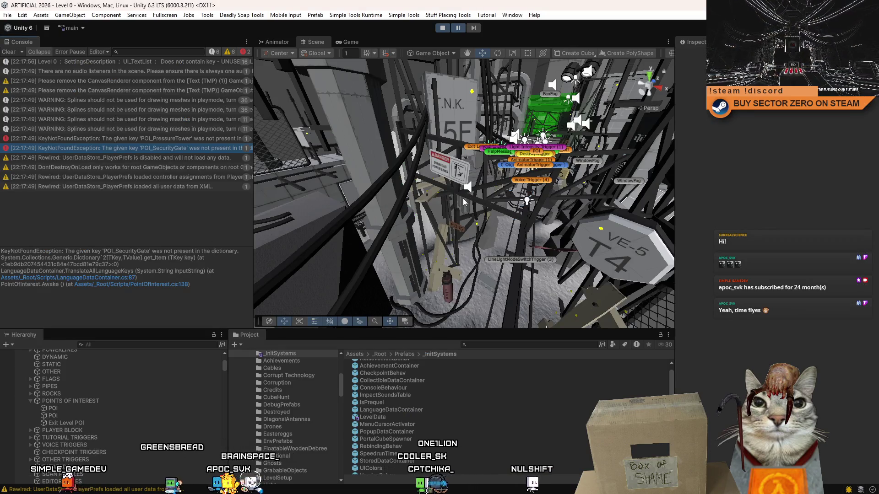
Stop the play test, check the CanvasRenderer warning and frame the RailCart_FuseBox and its Text (TMP) child
key("ctrl+p")
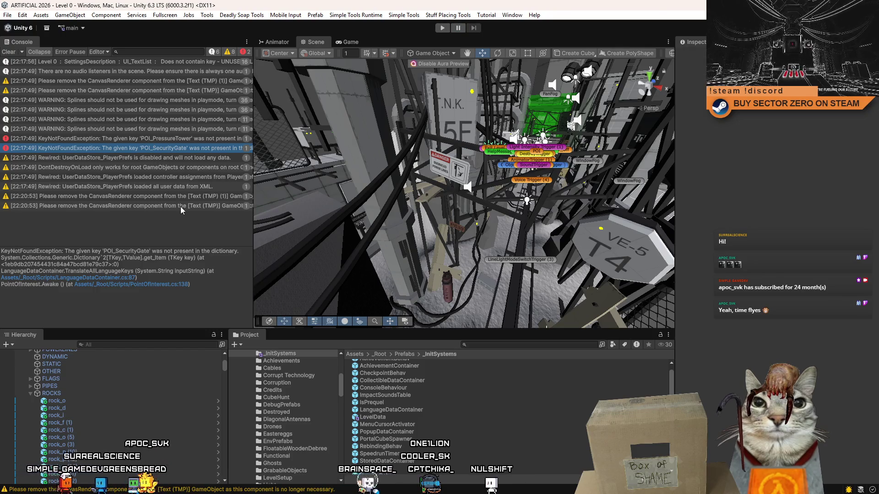
left_click(178, 197)
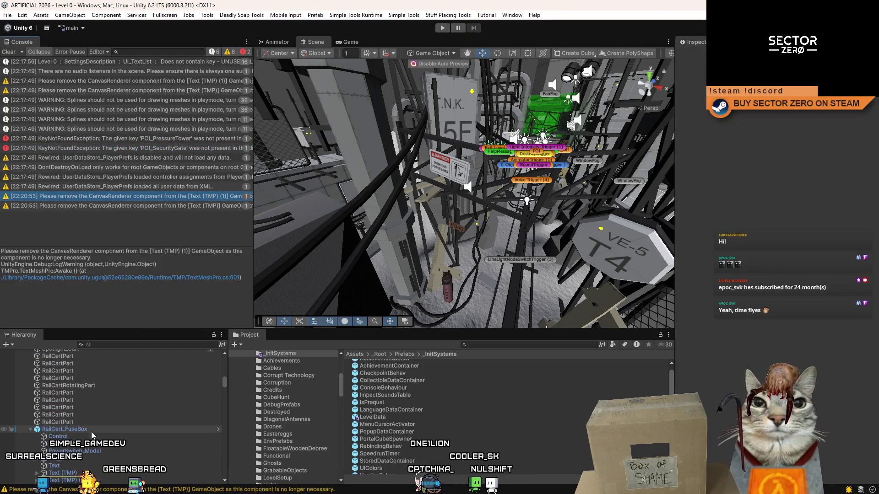
left_click(92, 432)
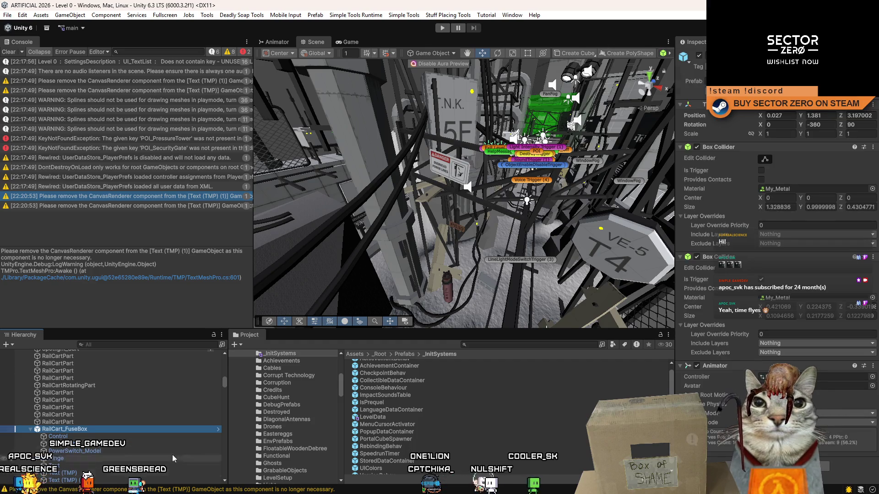
key("f")
mouse_move(493, 219)
left_mouse_down()
mouse_move(536, 194)
mouse_move(556, 196)
left_mouse_up()
scroll(97, 422, "down", 4)
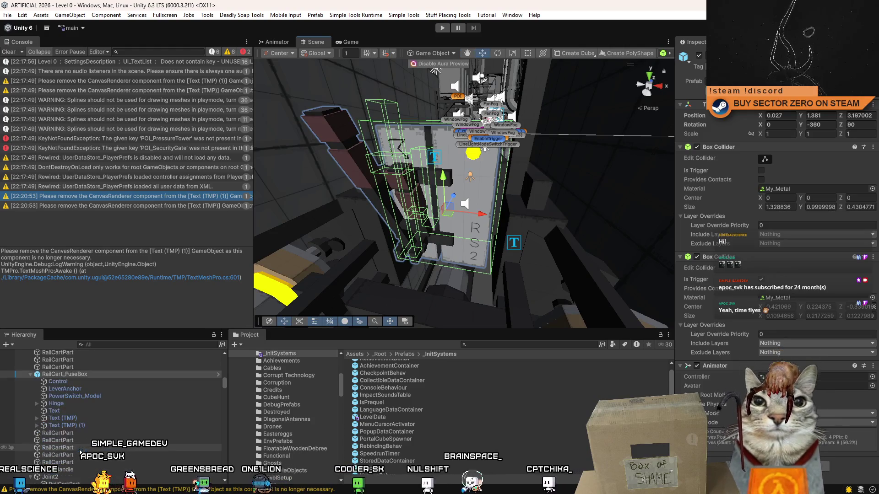
left_click(102, 418)
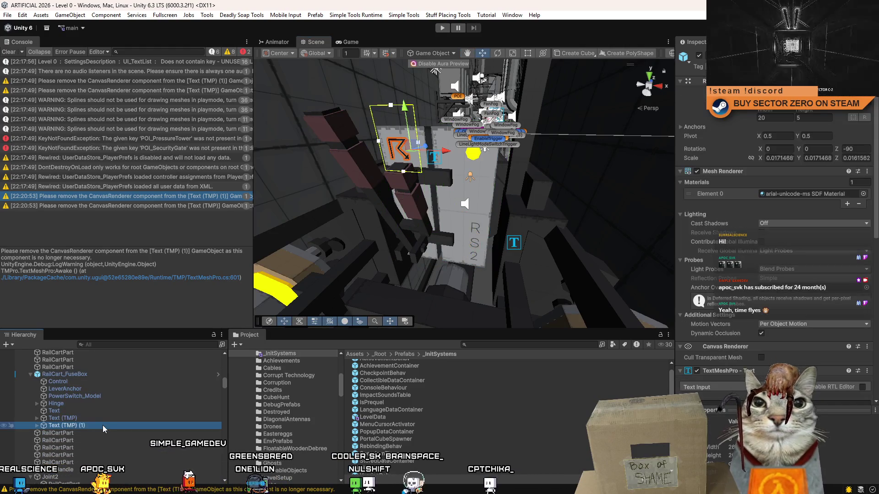
left_click(87, 377)
Review the fuse box's prefab overrides list, clear the console and start a new play test
left_click(841, 81)
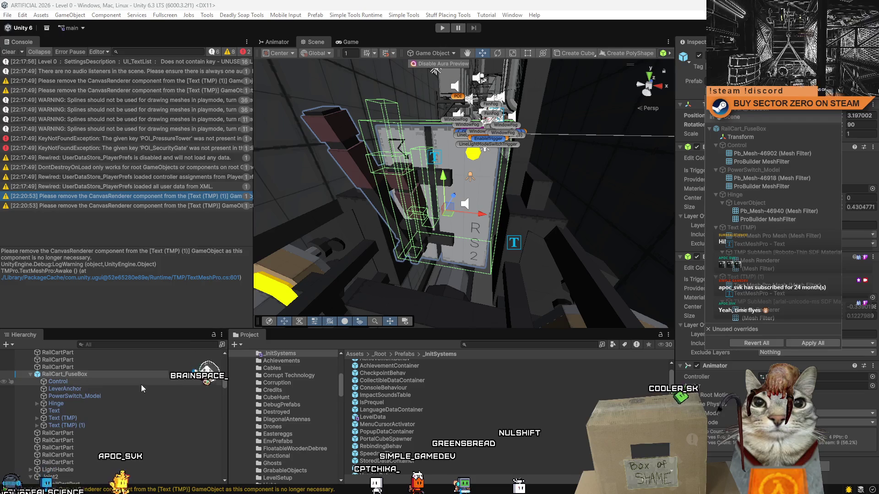
left_click(761, 344)
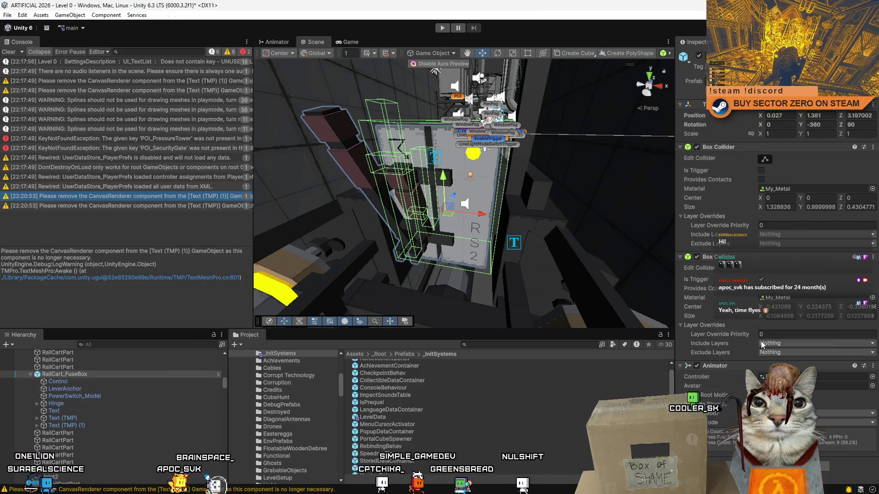
left_click_drag(519, 258, 503, 289)
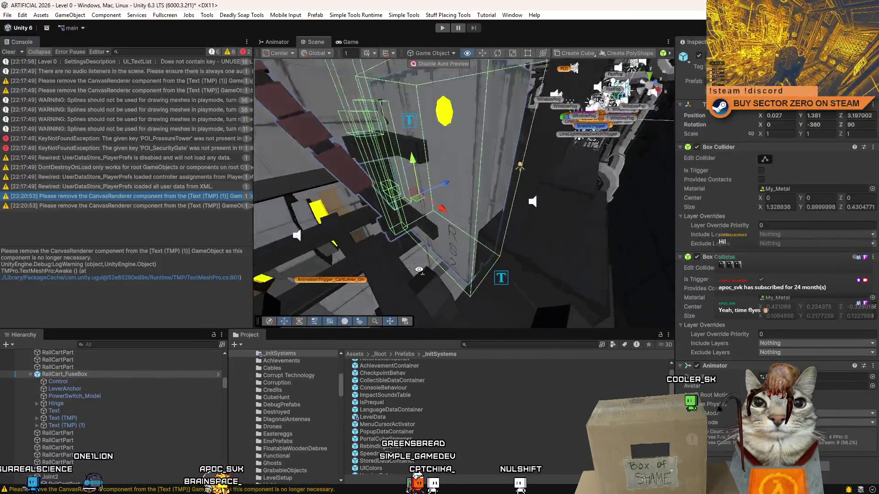
key("f")
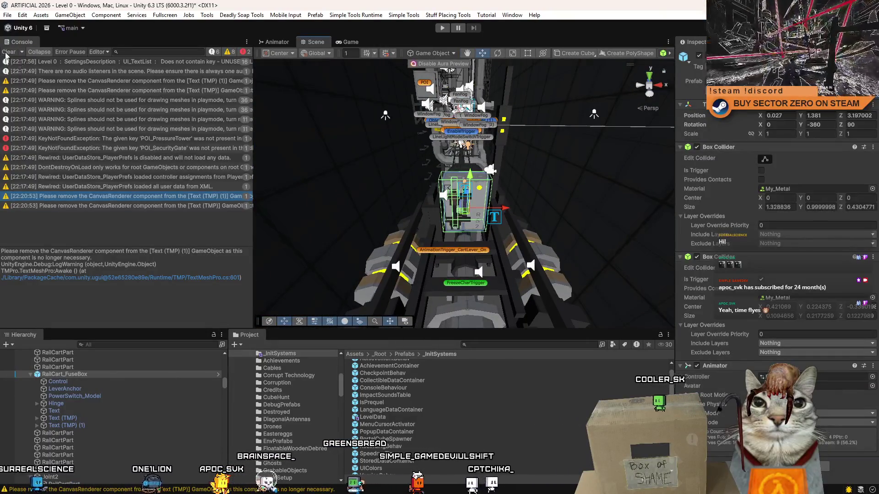
left_click(441, 29)
left_click(440, 29)
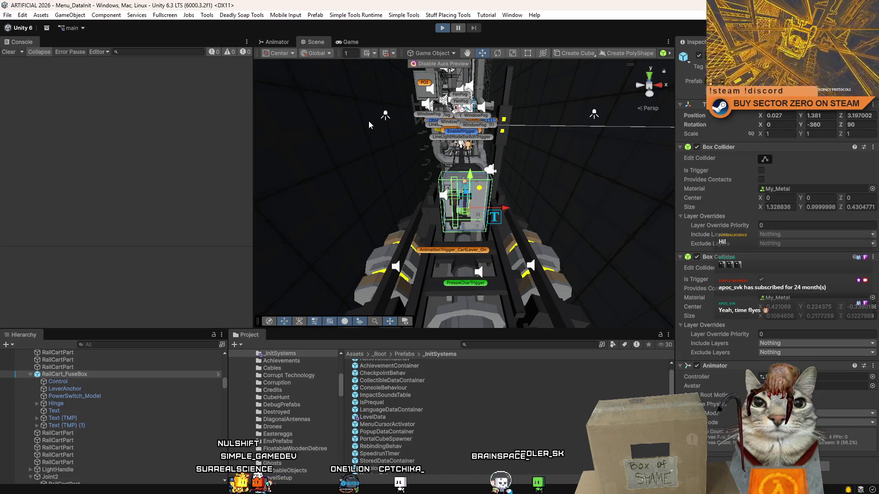
With a clear console, restart Level 0 from the in-game pause menu
key("ctrl+p")
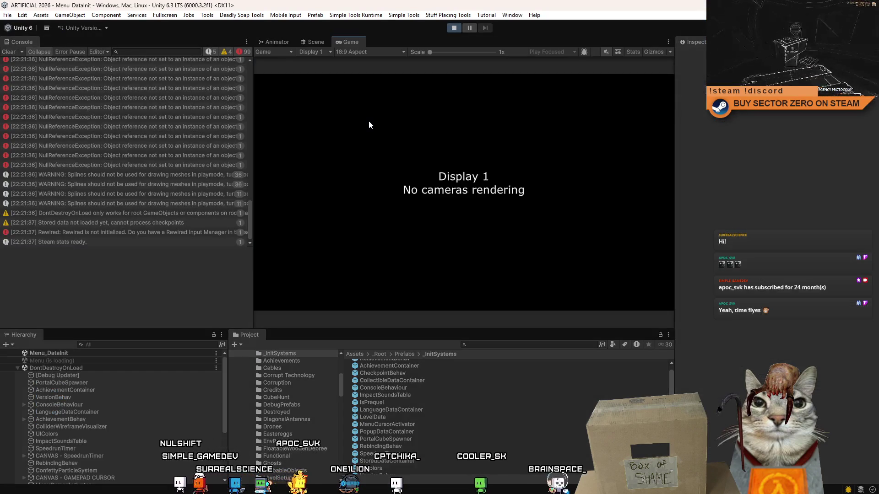
left_click(10, 52)
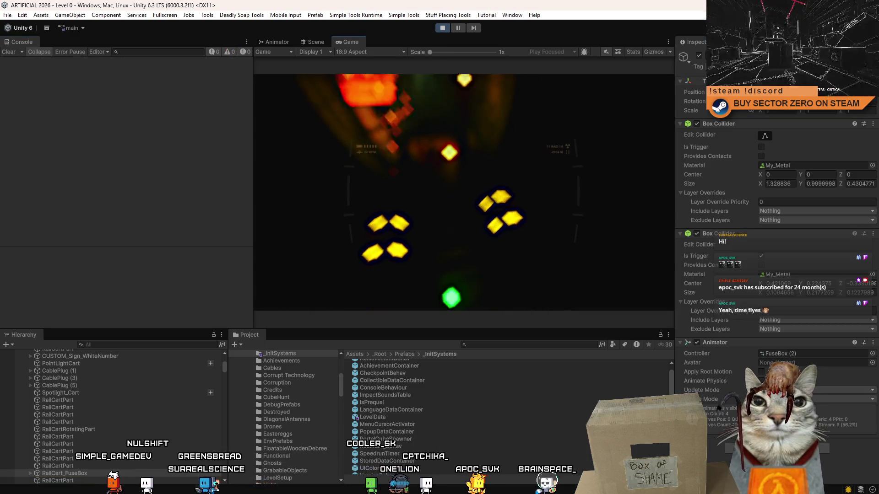
key("Escape")
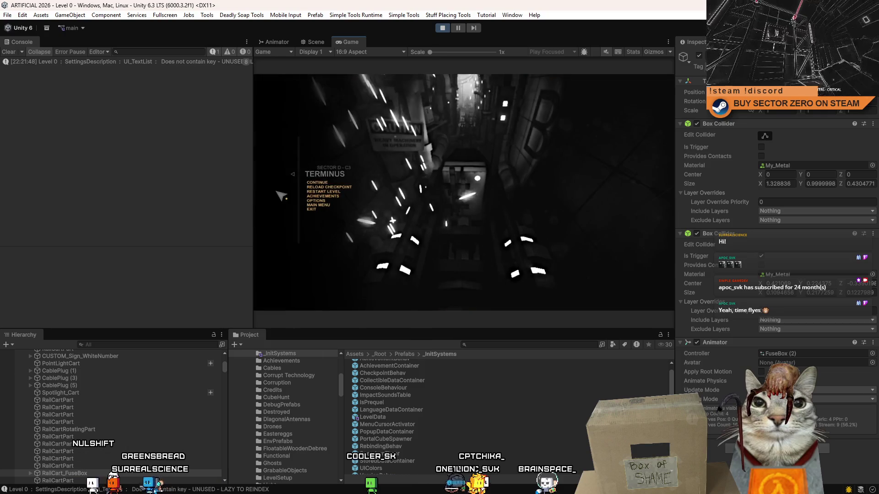
left_click(336, 193)
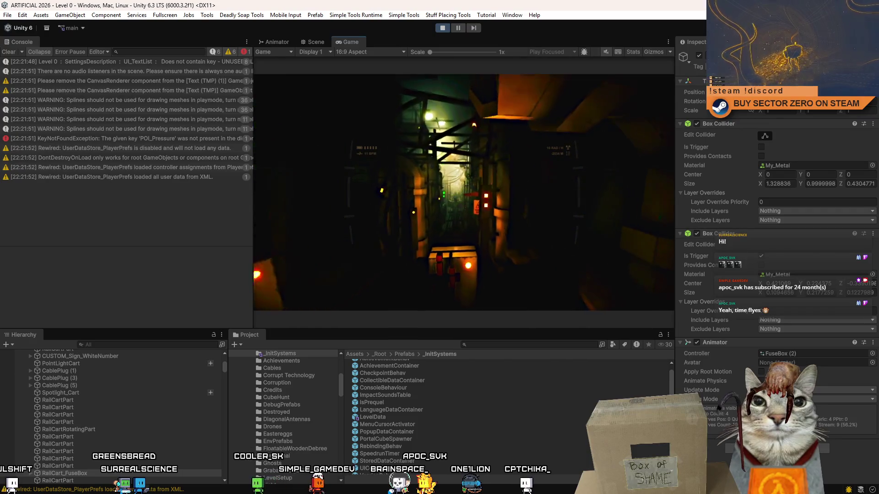
Mute the game's audio in the Game view toolbar and bring up the pause menu
left_click(606, 53)
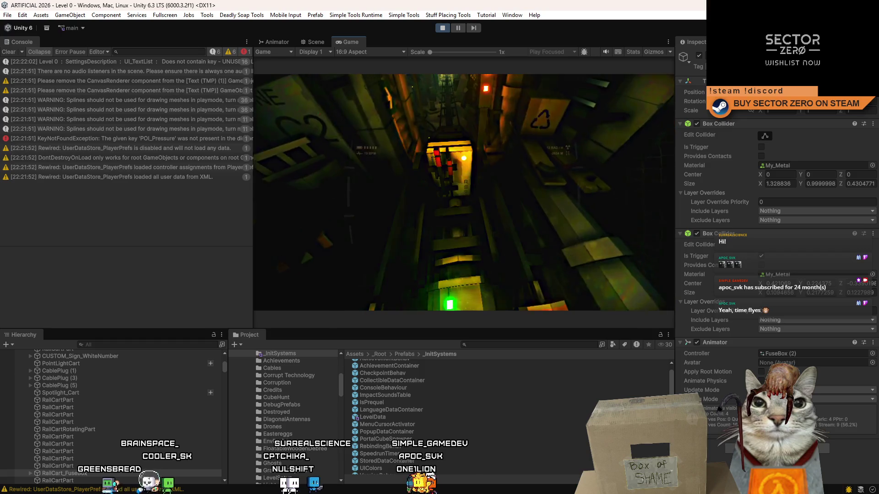
key("Escape")
key("Escape")
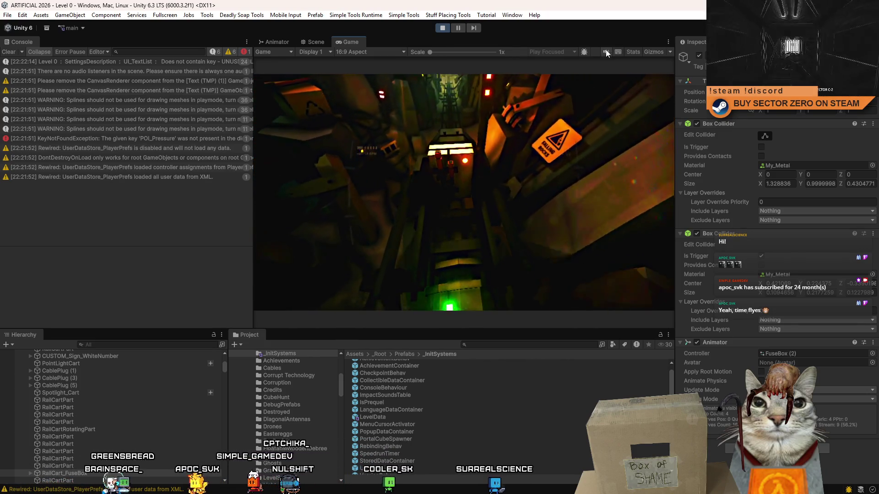
left_click(605, 51)
key("Escape")
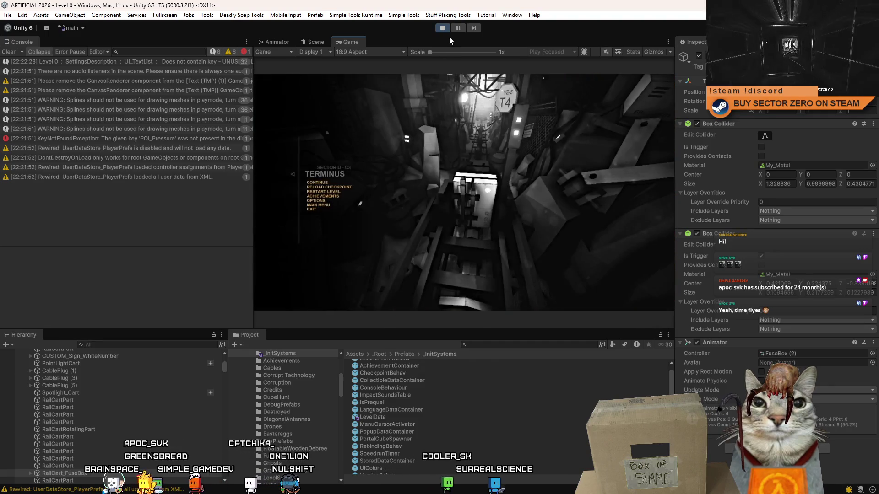
Review the two CanvasRenderer warnings and the missing POI_Pressure key error, stop the play test and go to the language file
left_click(154, 79)
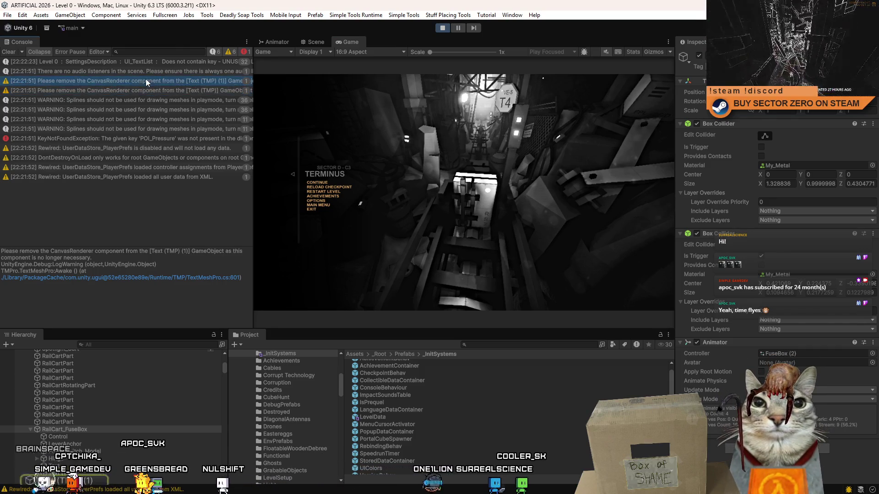
left_click(131, 90)
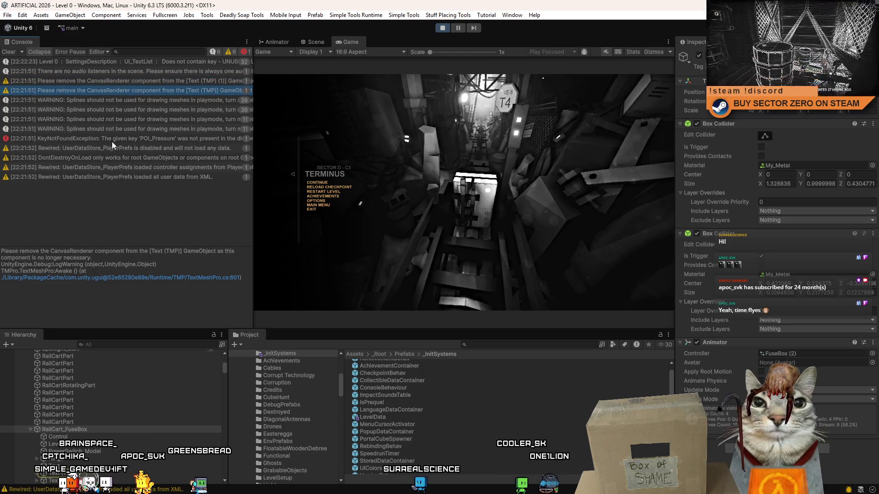
left_click(112, 142)
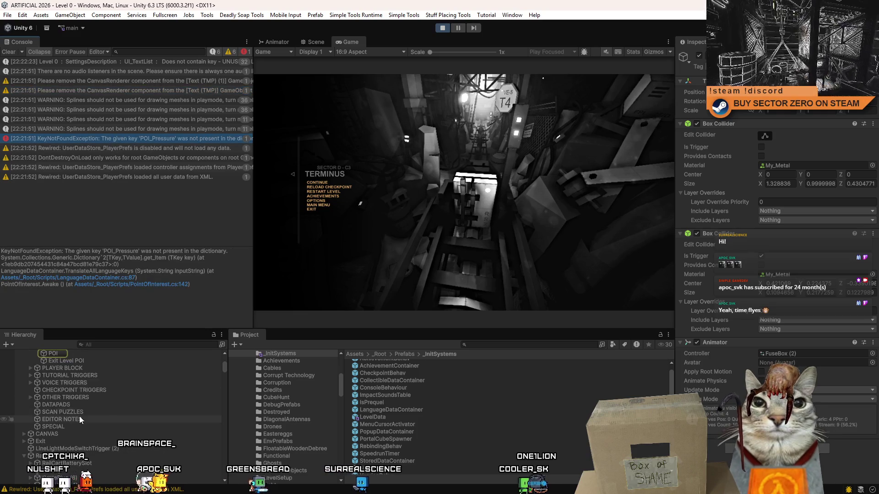
scroll(80, 416, "up", 2)
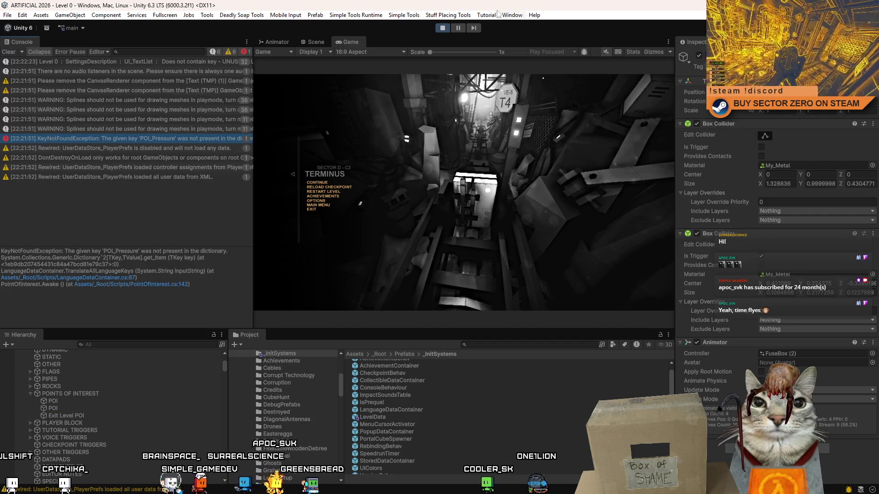
left_click(440, 29)
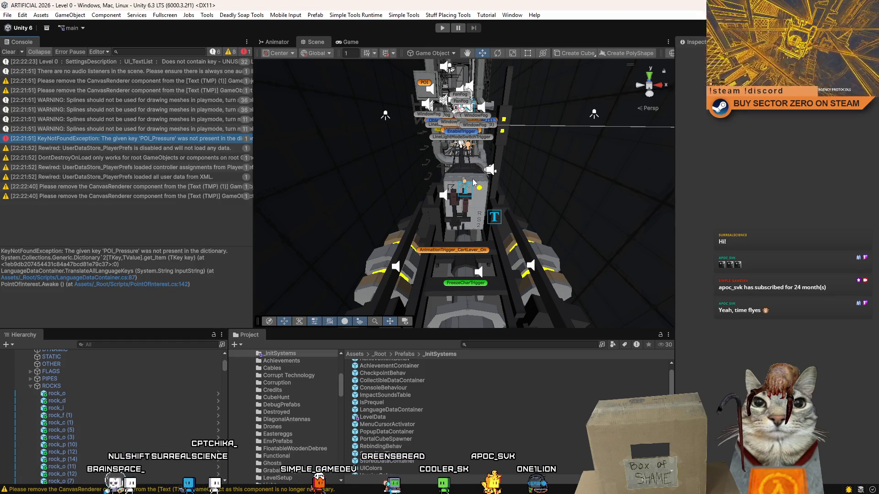
key("alt+Tab")
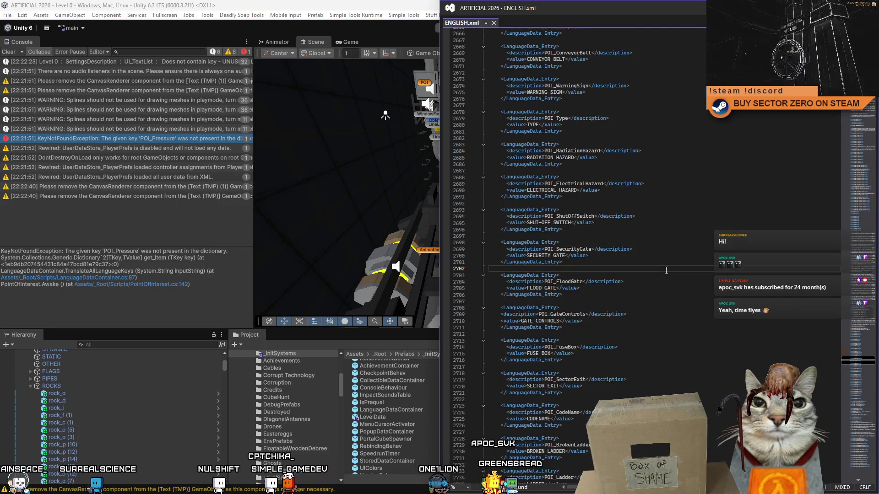
Copy the POI_Pressure entry ('PRESSURE') under POI_PressureTower in the artificial list, save and return to Unity
key("Down")
key("Down")
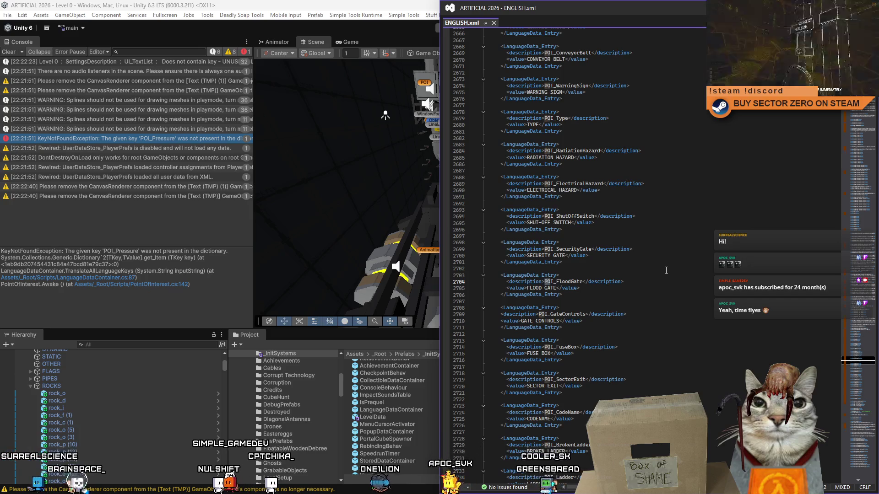
type("Pressure</description>")
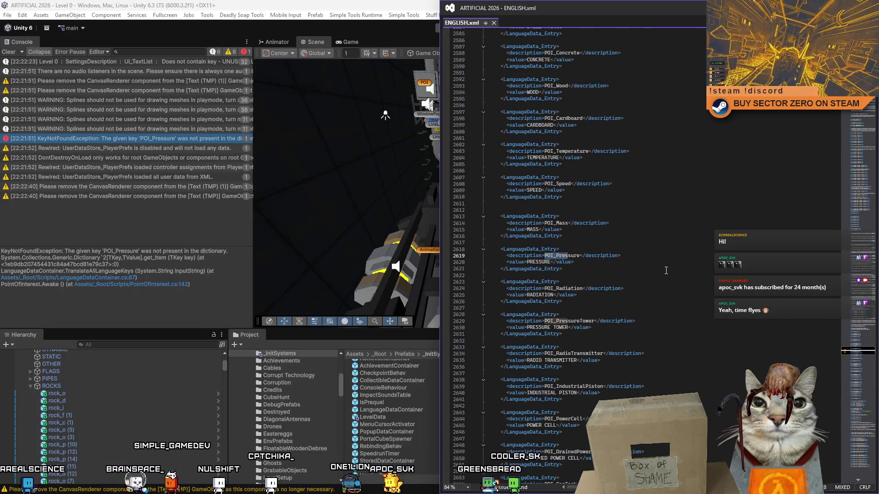
left_click_drag(625, 271, 455, 251)
key("ctrl+c")
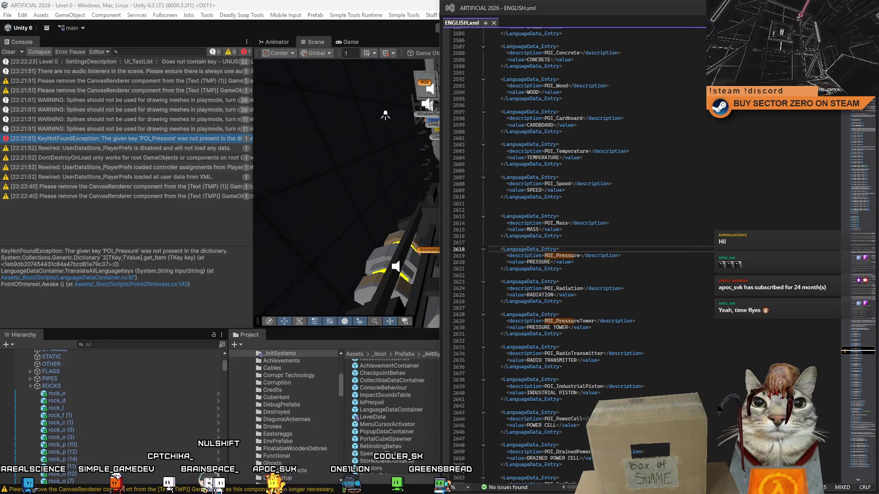
key("alt+Tab")
key("Return")
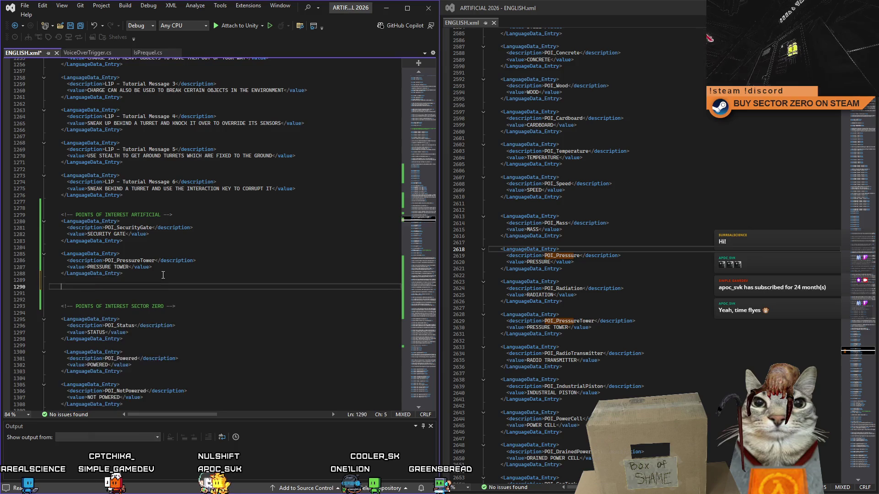
key("ctrl+v")
left_click(564, 190)
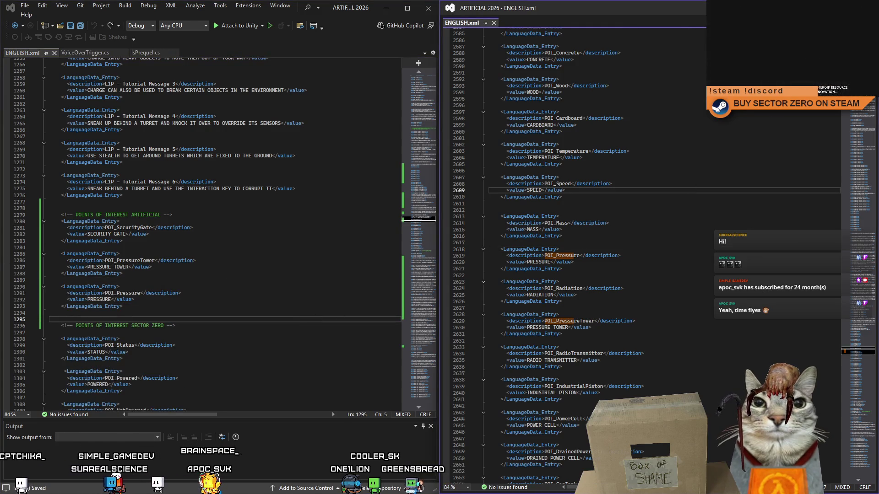
key("alt+Tab")
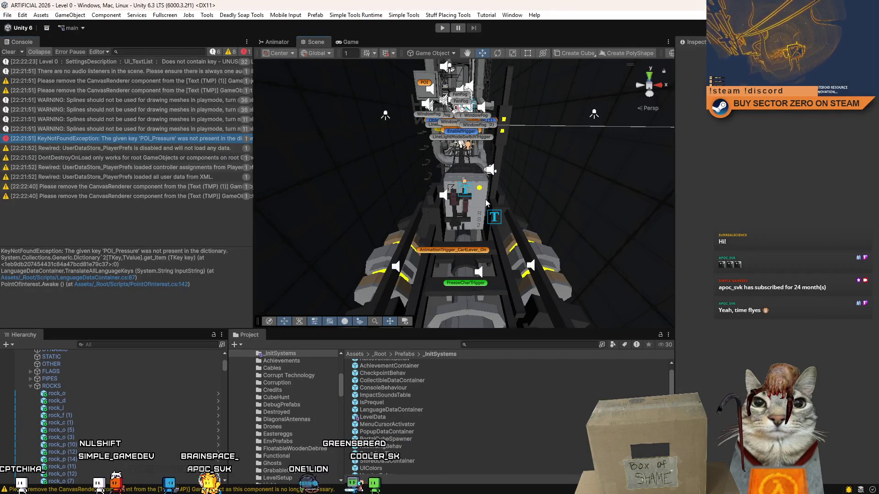
In the RailCart_FuseBox prefab, remove the Canvas Renderer from the first Text (TMP) object
left_click(486, 203)
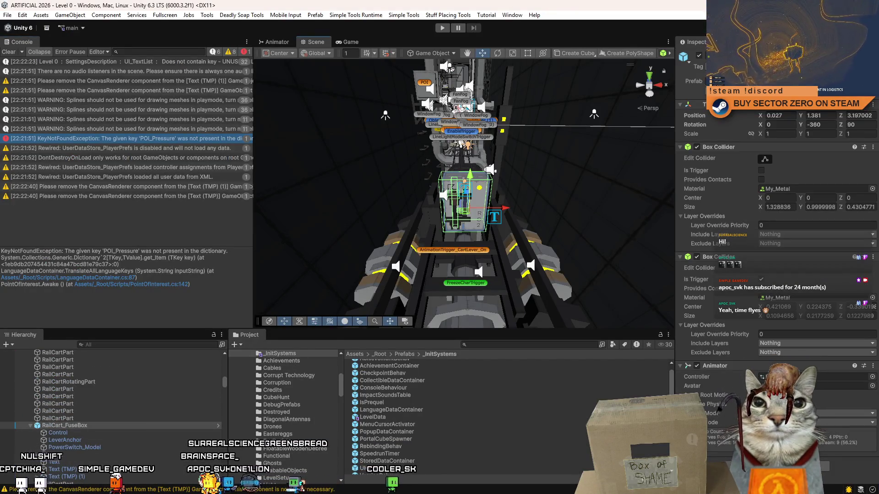
left_click(721, 81)
left_click(90, 430)
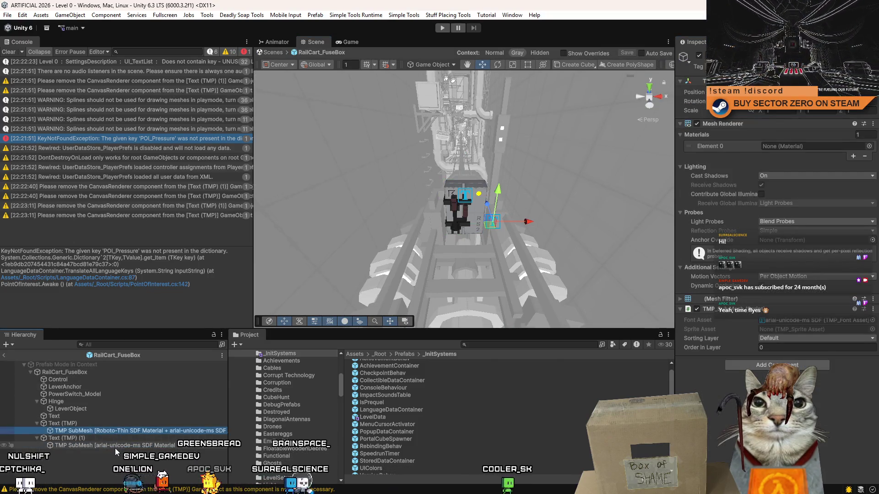
left_click(112, 439)
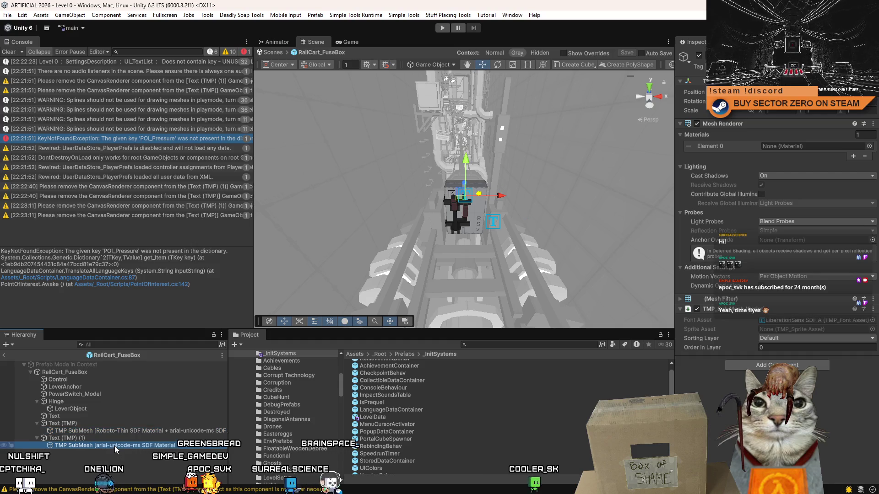
left_click(79, 424)
scroll(818, 231, "down", 3)
scroll(820, 232, "down", 2)
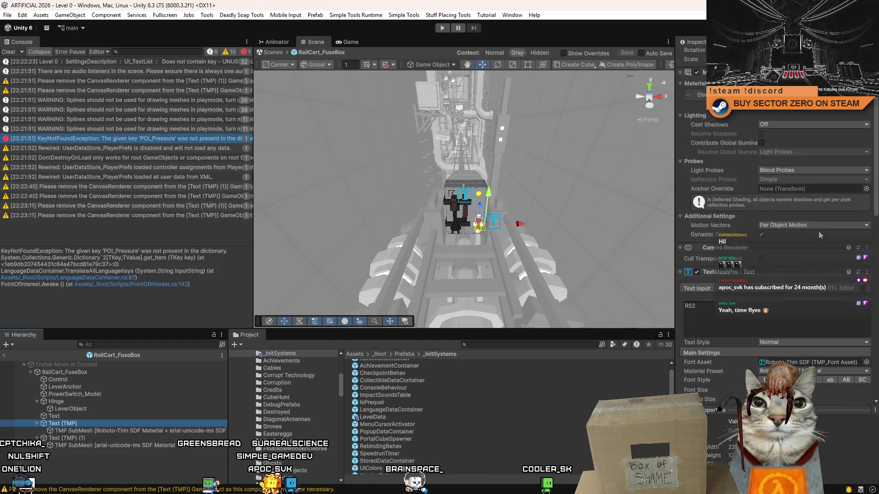
scroll(819, 232, "down", 3)
mouse_move(875, 199)
left_mouse_down()
mouse_move(875, 317)
mouse_move(871, 224)
left_mouse_up()
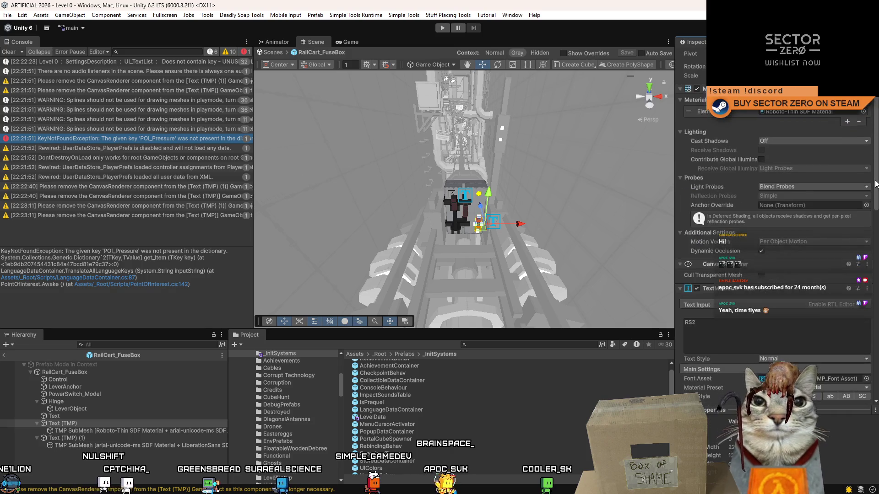
left_click_drag(872, 225, 875, 182)
right_click(714, 269)
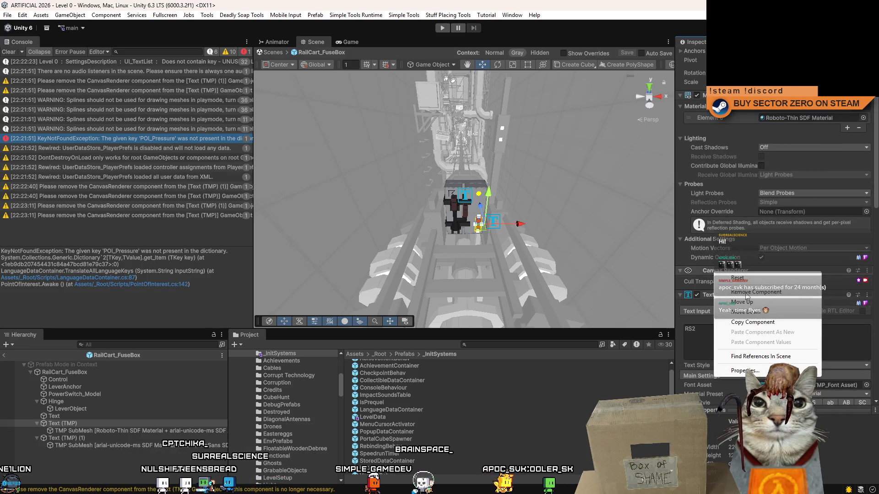
left_click(746, 293)
Remove the Canvas Renderer from the second text object, clear the console, exit the prefab and show the Game view
left_click(87, 438)
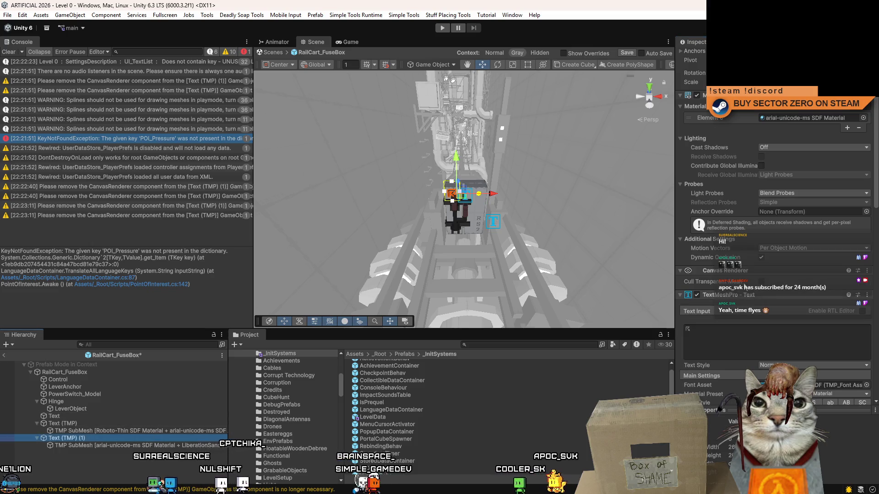
right_click(728, 271)
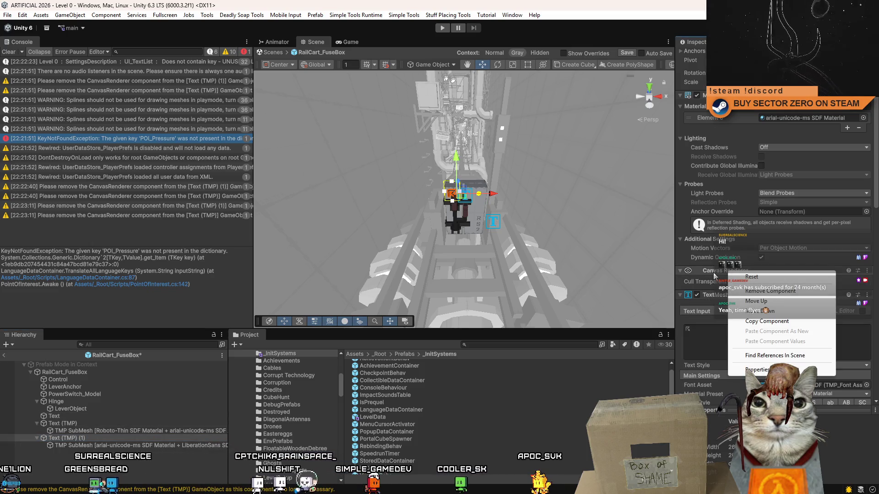
left_click(762, 291)
scroll(758, 328, "up", 3)
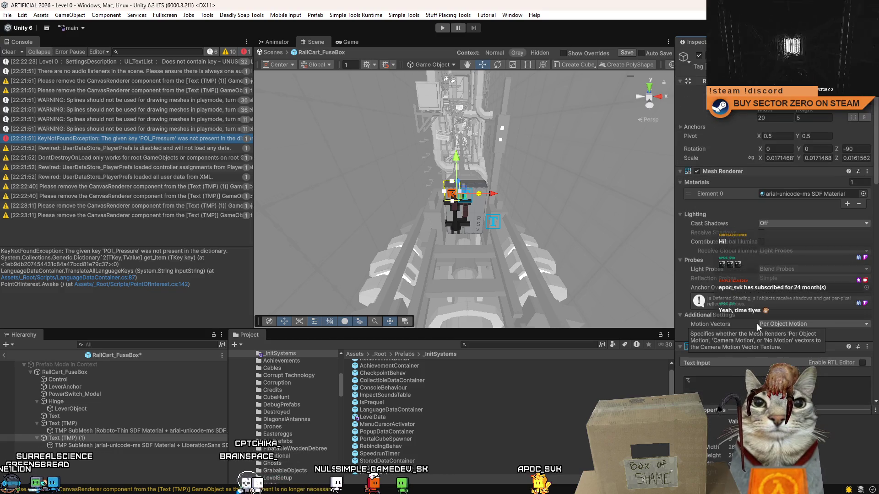
left_click(74, 394)
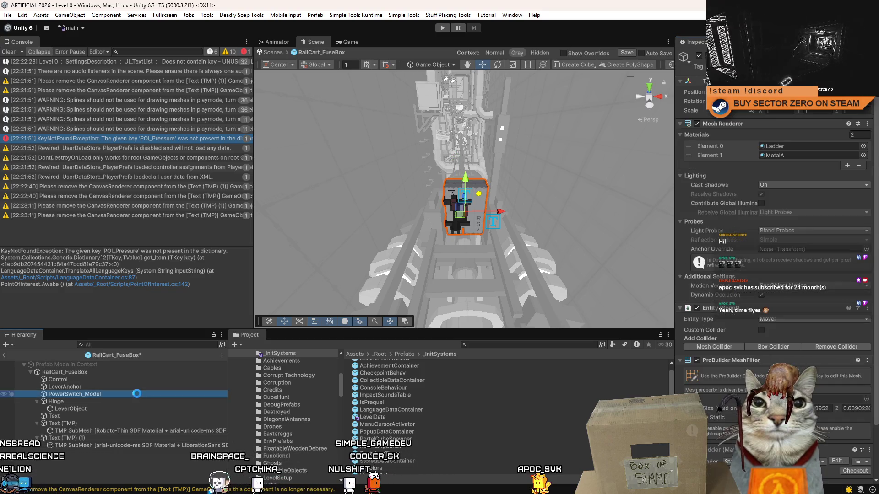
left_click(9, 54)
left_click(273, 52)
left_click(351, 42)
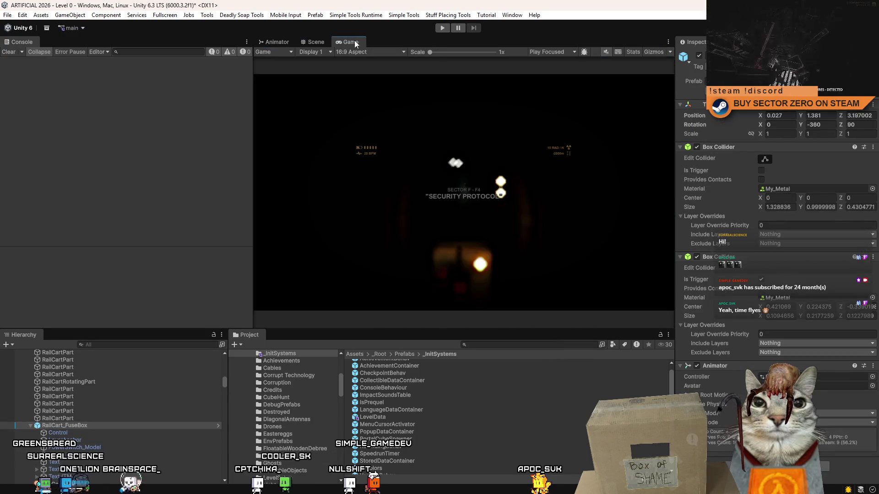
Start a play test, restart the level from the pause menu and maximise the Game view
left_click(441, 28)
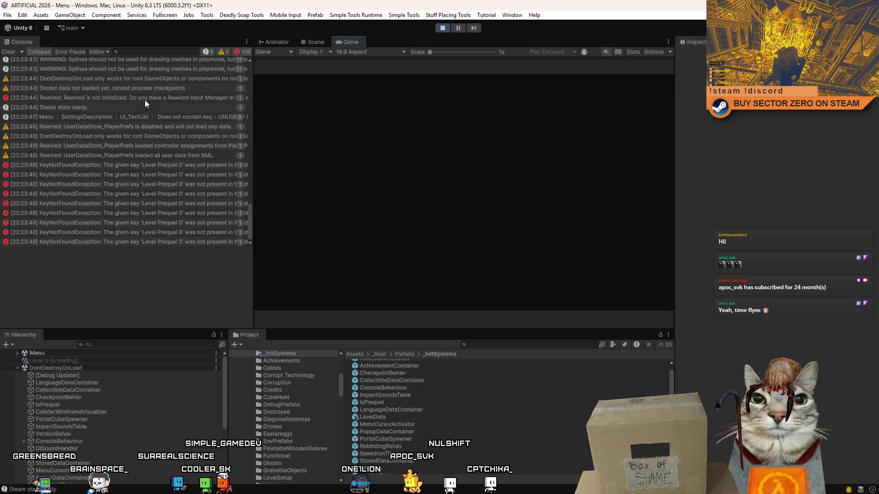
left_click(9, 52)
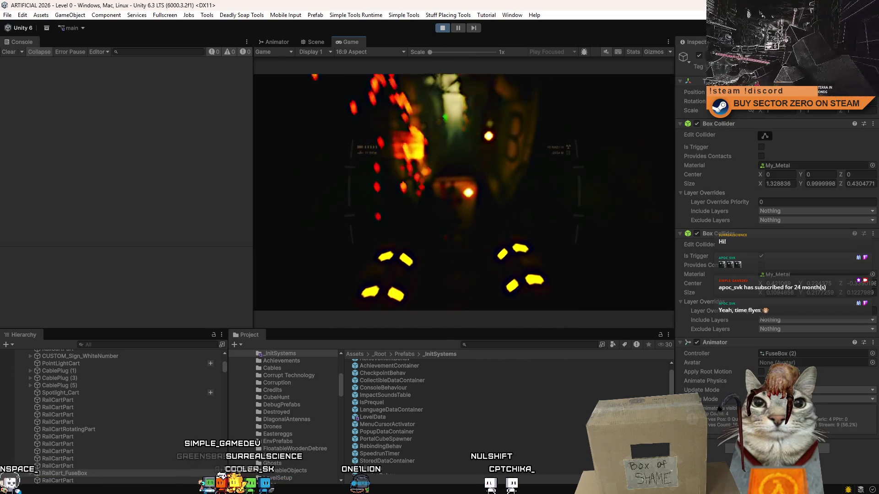
key("Escape")
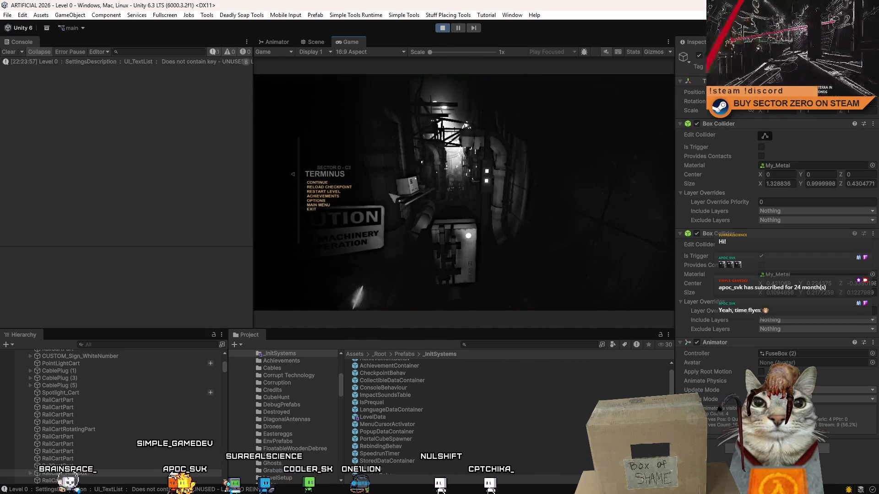
left_click(336, 195)
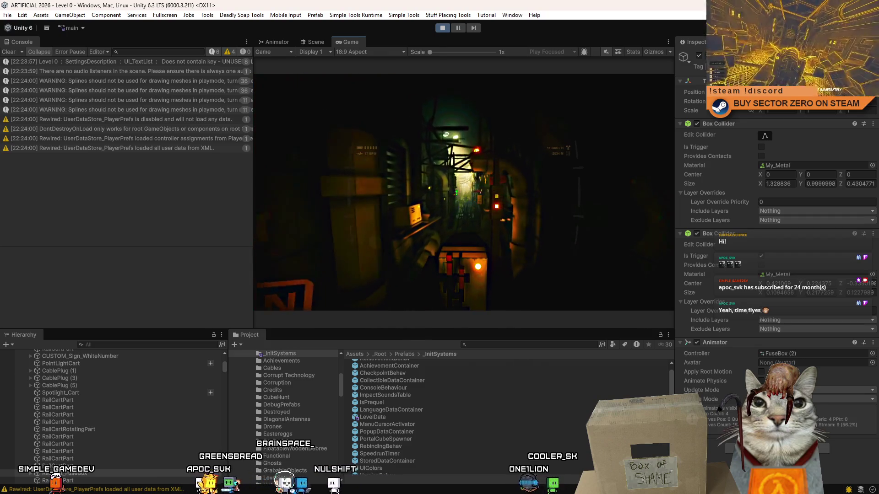
key("Escape")
key("F10")
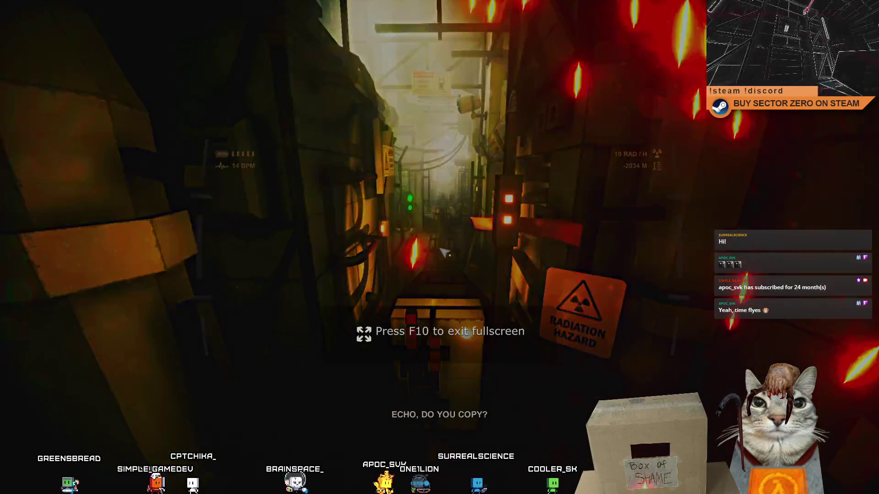
Pause and resume to play through the rail tunnel, then leave fullscreen back to the editor
key("Escape")
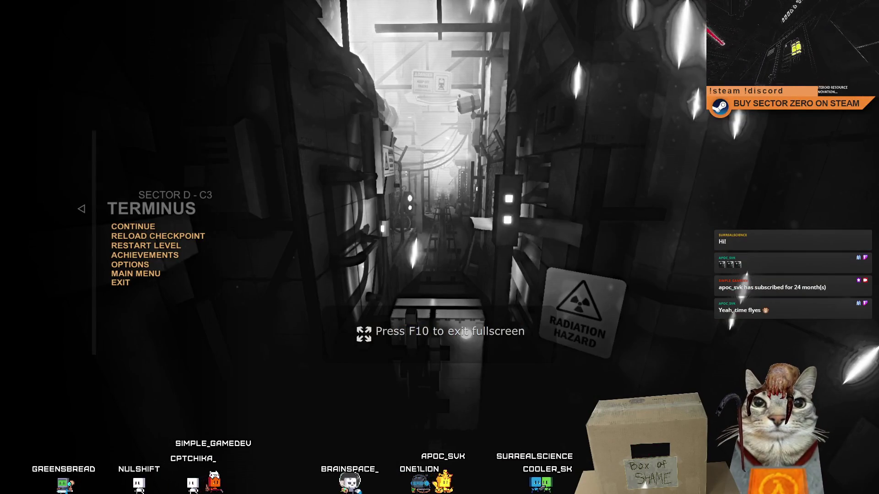
key("Escape")
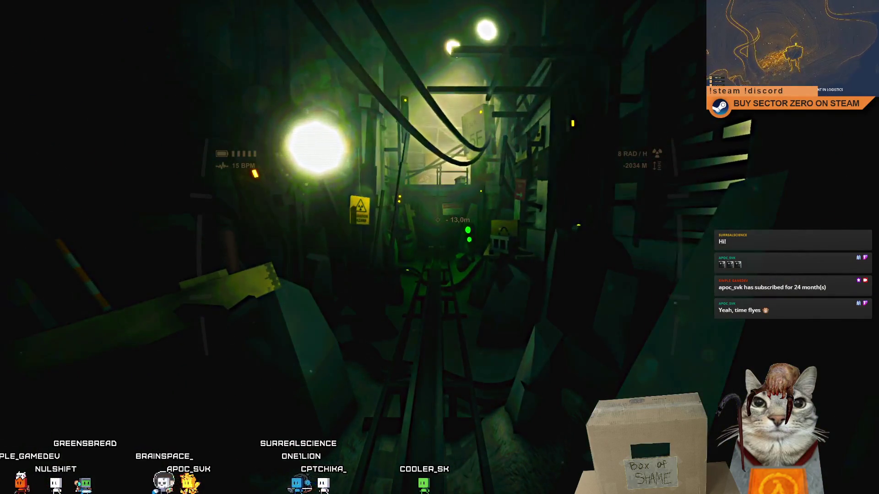
key("F11")
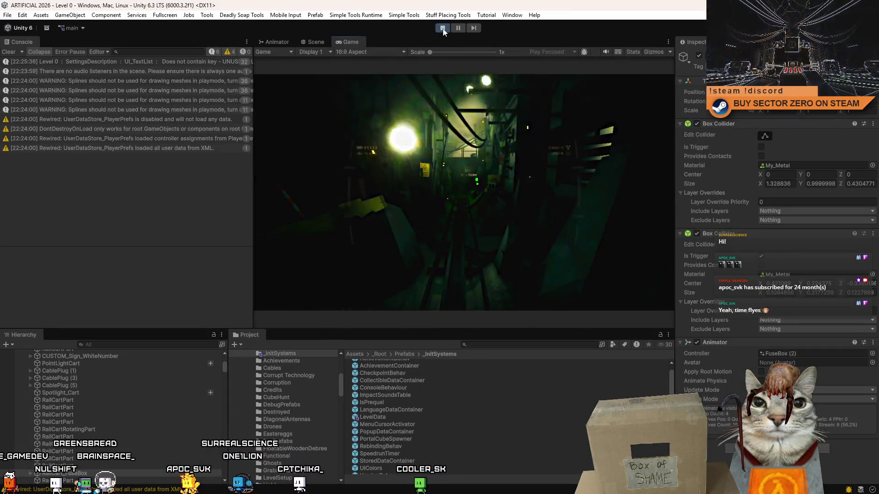
Stop the play test and select the capsule-shaped Battery on the rail cart in the Scene view
left_click(442, 28)
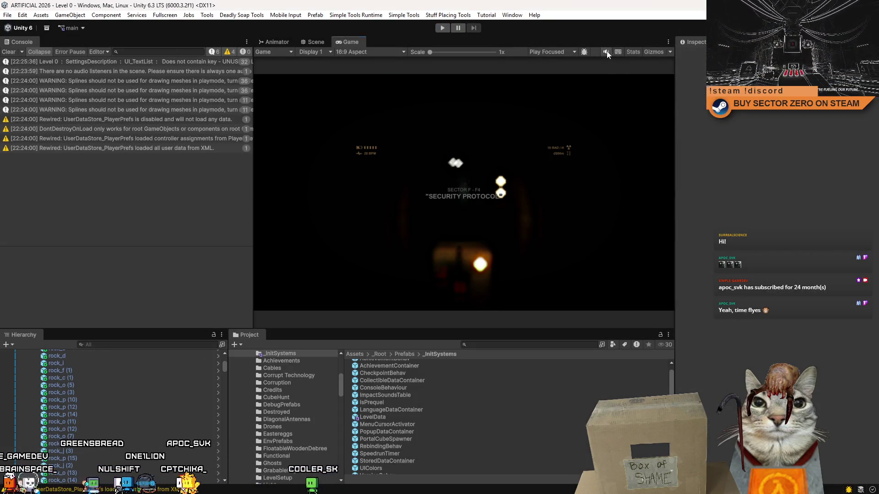
left_click(320, 40)
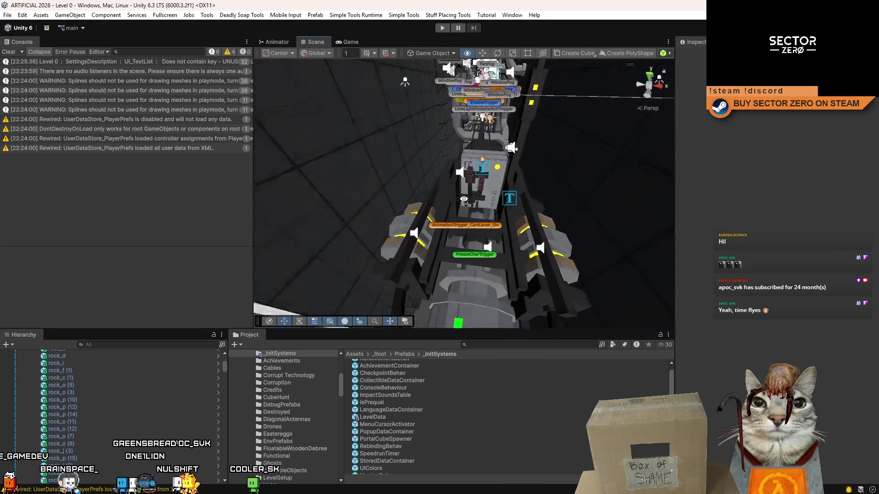
mouse_move(412, 207)
left_mouse_down()
mouse_move(445, 247)
mouse_move(434, 255)
left_mouse_up()
left_click(434, 256)
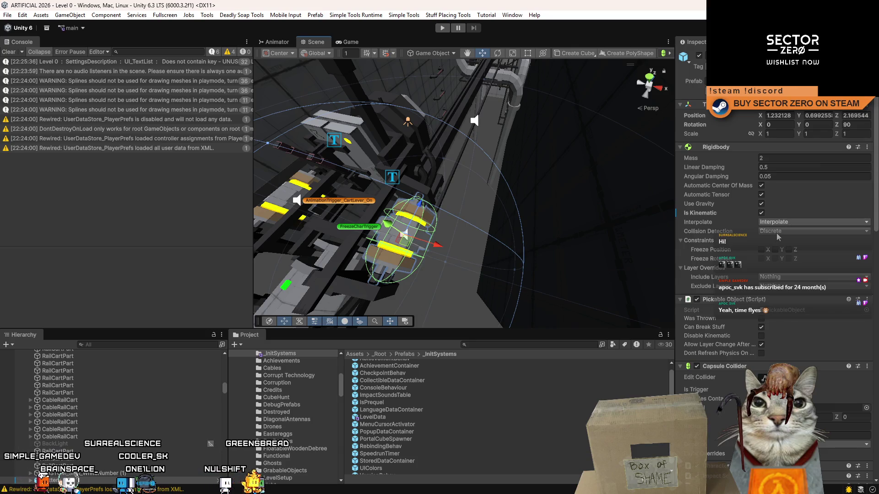
mouse_move(663, 226)
left_mouse_down()
mouse_move(467, 215)
mouse_move(499, 218)
left_mouse_up()
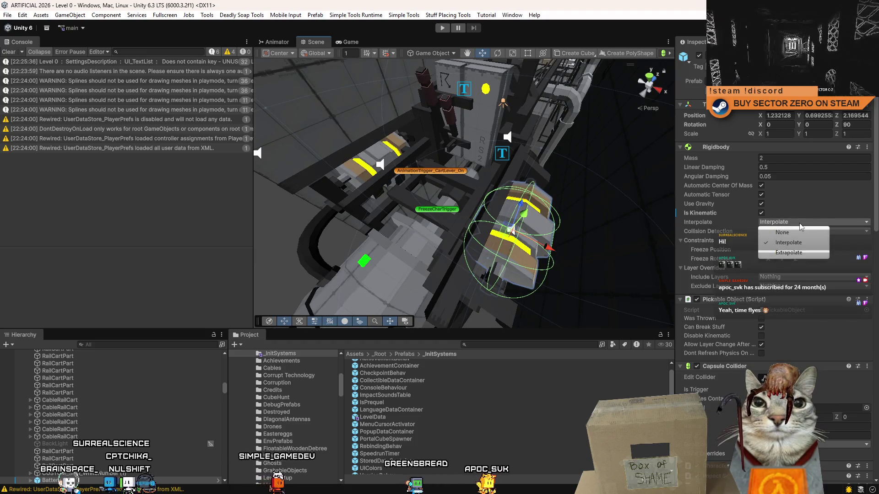
mouse_move(583, 212)
left_mouse_down()
mouse_move(448, 215)
mouse_move(438, 229)
left_mouse_up()
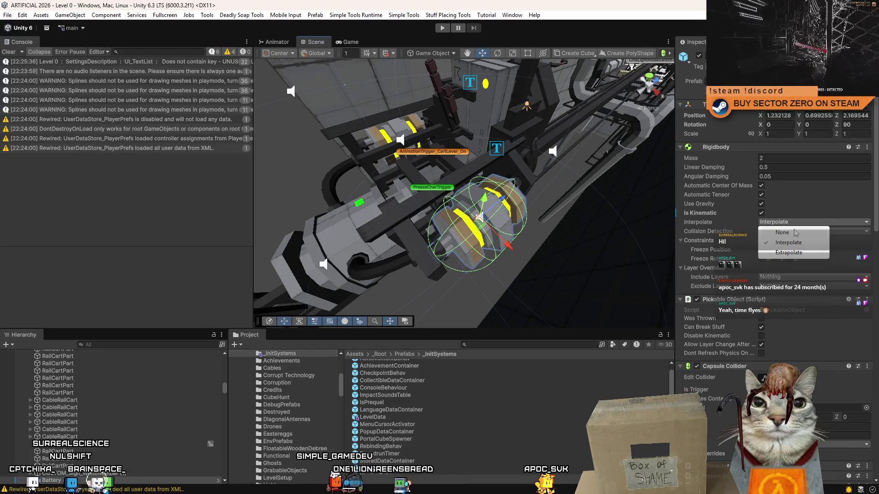
Set the Battery's Rigidbody Interpolate to None in the Inspector
left_click(740, 234)
left_click_drag(495, 207, 484, 180)
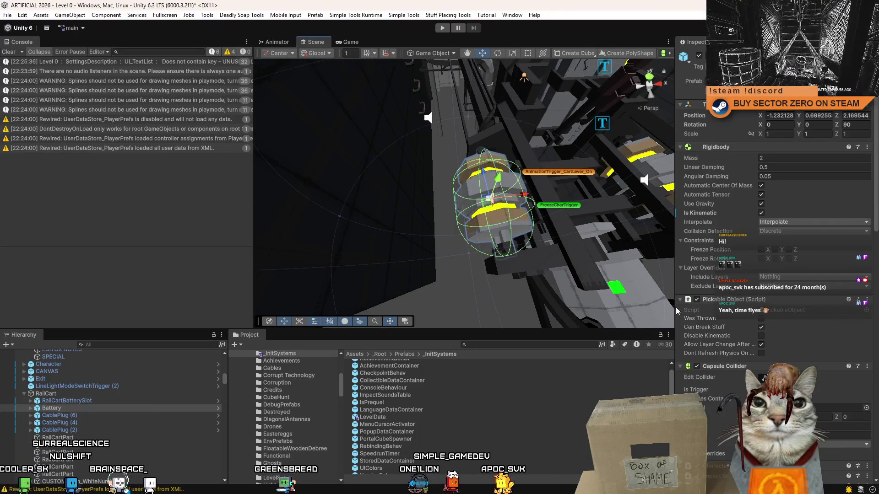
left_click(796, 223)
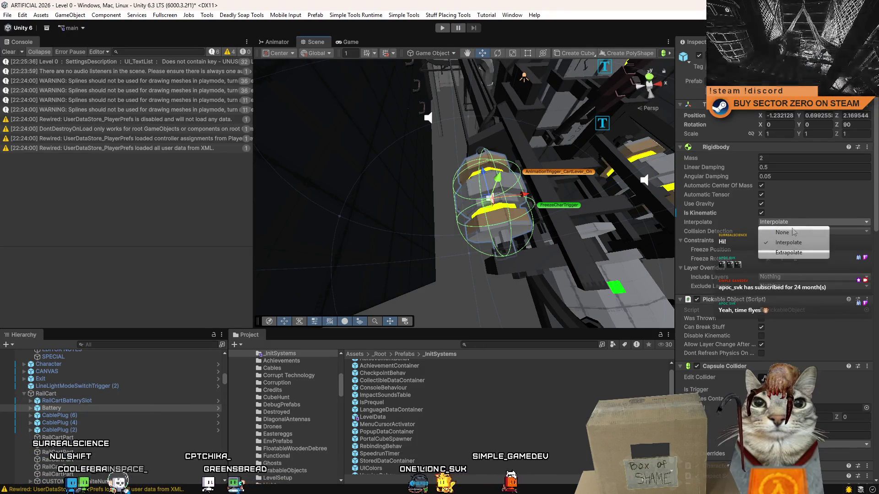
left_click_drag(663, 229, 639, 220)
mouse_move(449, 220)
left_mouse_down()
mouse_move(450, 188)
mouse_move(431, 195)
mouse_move(447, 54)
left_mouse_up()
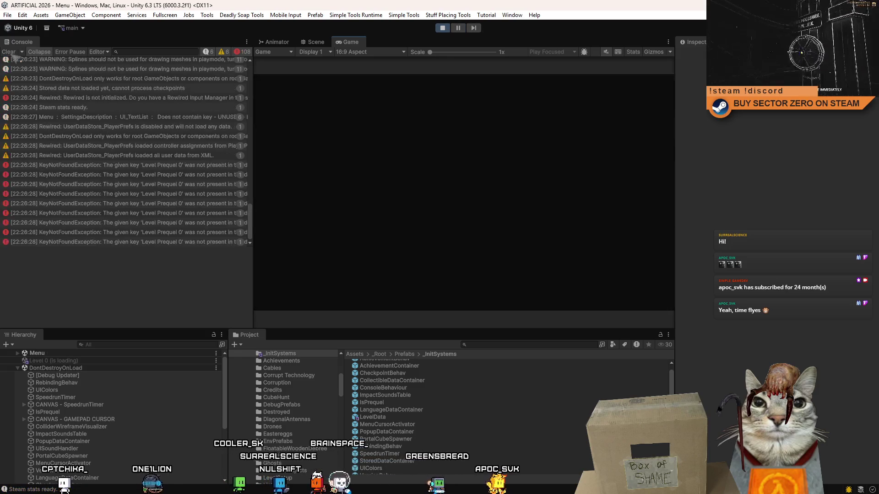
Clear the console, glance at the scene view, and return to the running game view
left_click(9, 52)
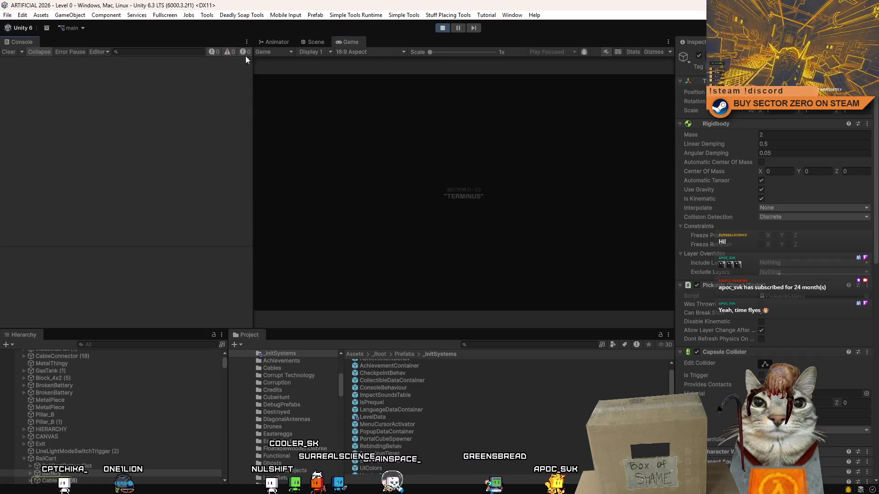
left_click(316, 41)
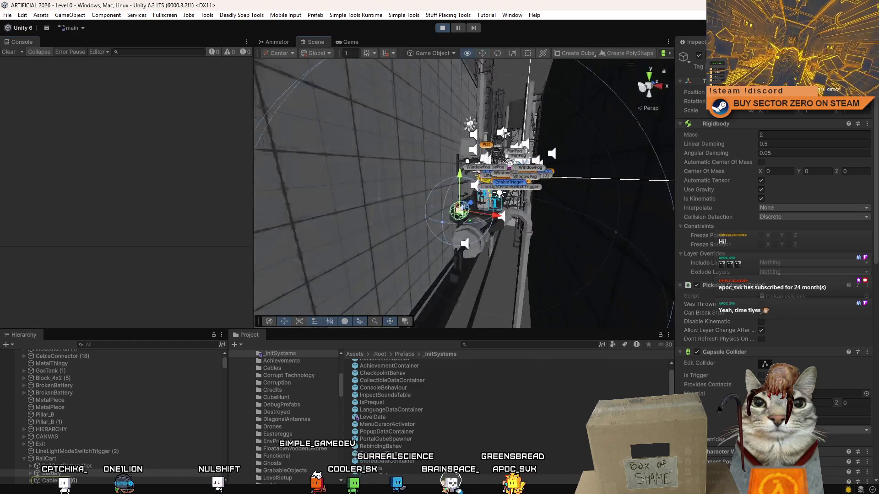
mouse_move(410, 25)
left_mouse_down()
mouse_move(534, 161)
mouse_move(475, 92)
left_mouse_up()
left_click(351, 41)
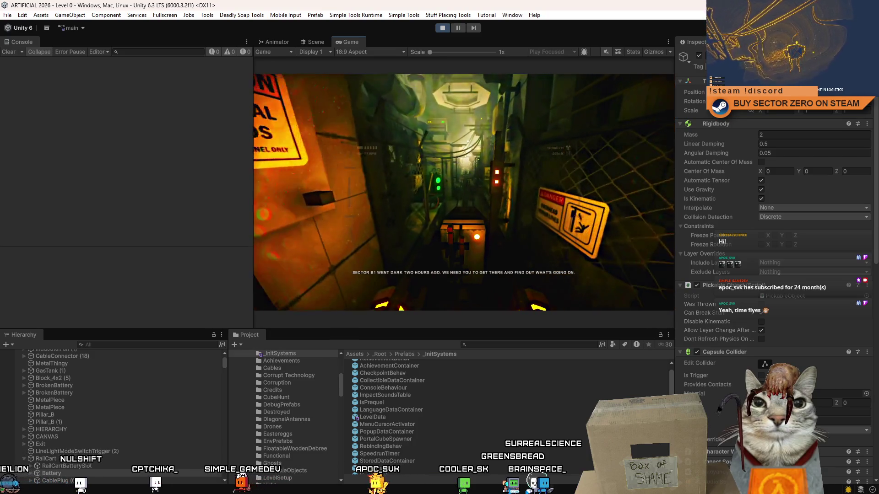
Briefly pause and resume the game, make the game view taller, then pause the play session
key("Escape")
key("Escape")
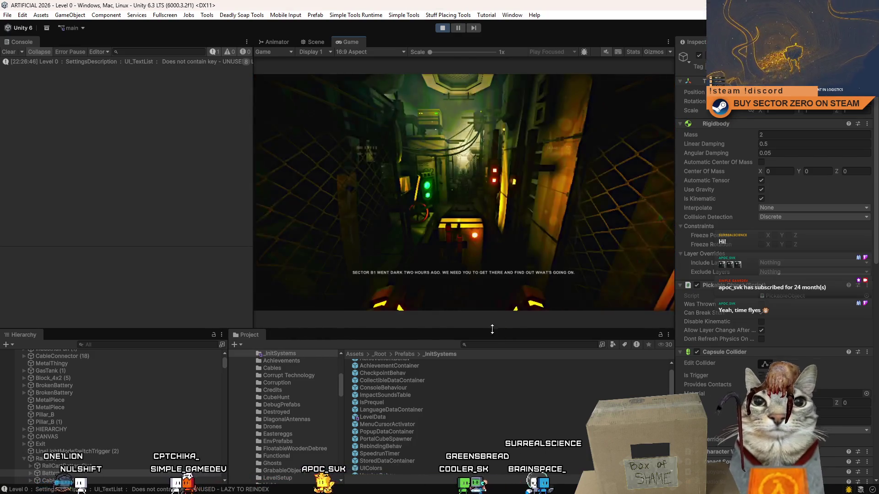
mouse_move(494, 330)
left_mouse_down()
mouse_move(494, 359)
mouse_move(495, 351)
left_mouse_up()
key("Escape")
key("Escape")
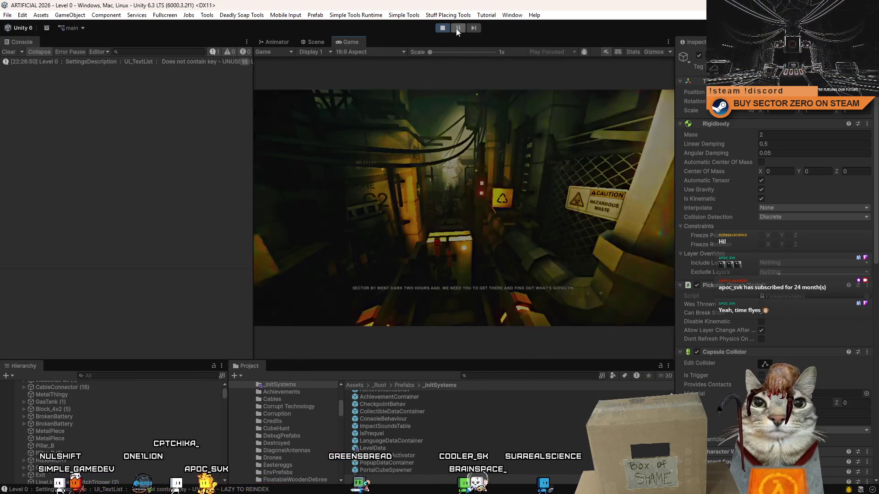
left_click(457, 28)
Fly the scene view to the gate and select the FloodGate object in the Hierarchy
left_click(314, 42)
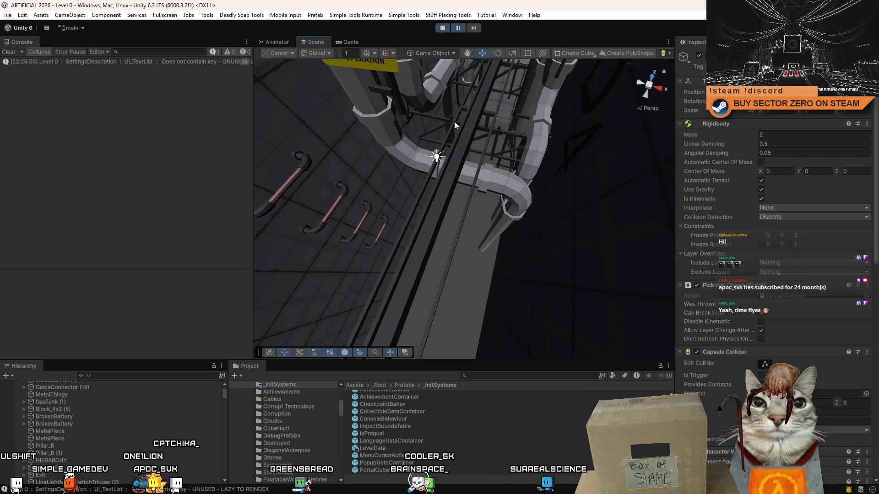
mouse_move(460, 227)
left_mouse_down()
mouse_move(499, 43)
mouse_move(456, 146)
left_mouse_up()
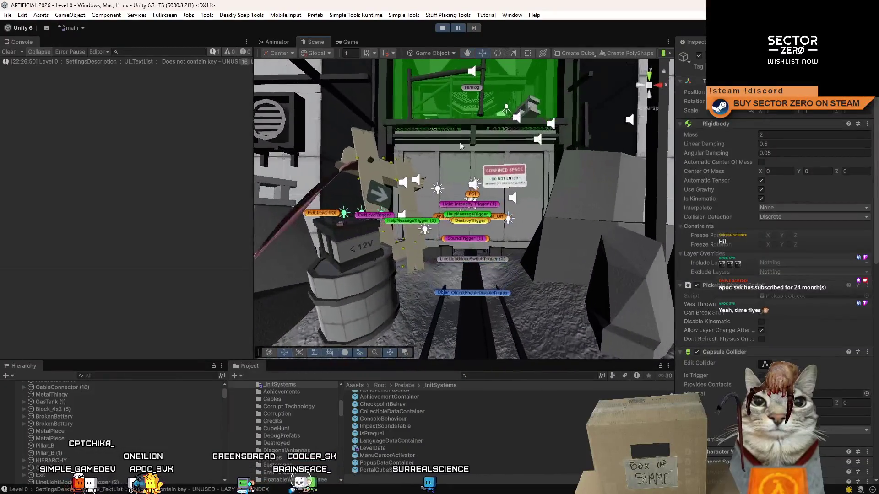
left_click(457, 147)
left_click(97, 458)
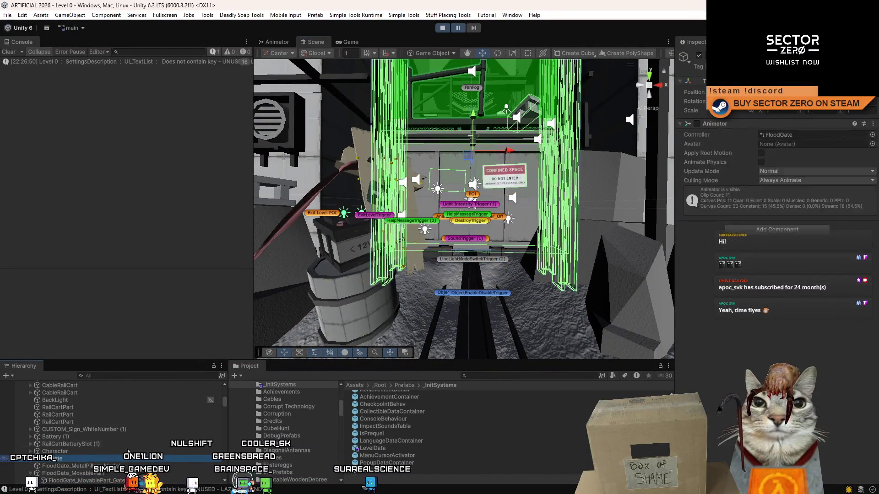
Stop play mode and show the FloodGate prefab's overrides list
left_click(442, 30)
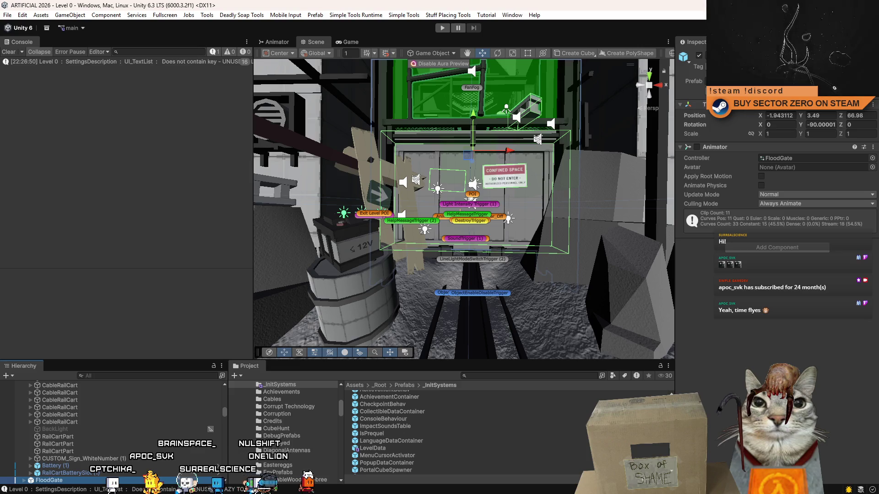
left_click(852, 81)
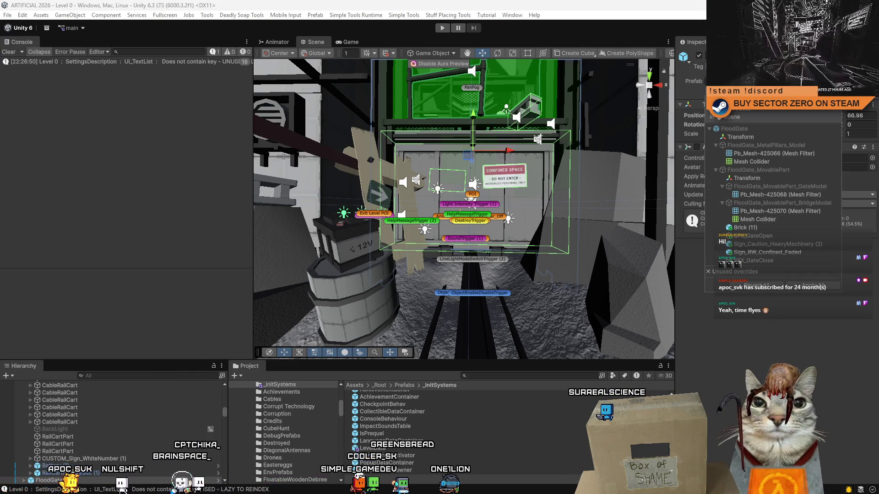
Expand FloodGate and FloodGate_MovablePart in the Hierarchy and frame the gate in view
key("Escape")
scroll(45, 464, "down", 3)
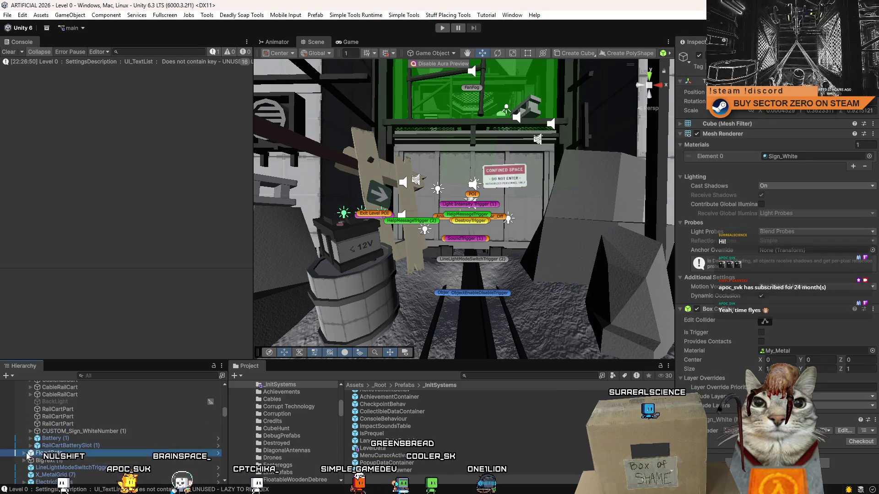
left_click(28, 426)
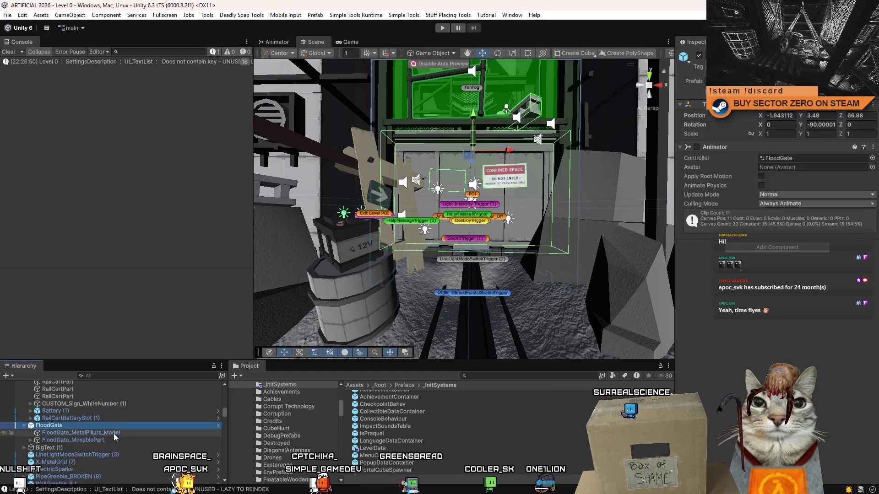
left_click(114, 434)
left_click(89, 440)
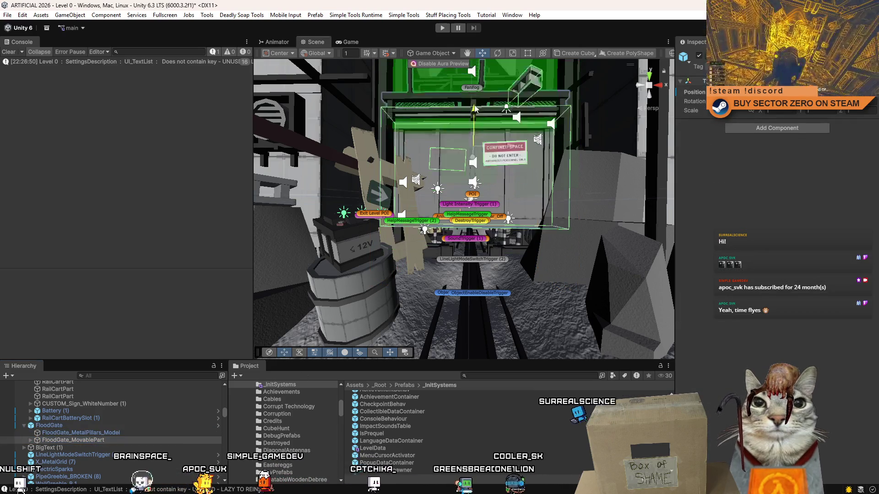
mouse_move(485, 115)
left_mouse_down("alt")
mouse_move(526, 191)
mouse_move(511, 249)
mouse_move(434, 295)
left_mouse_up("alt")
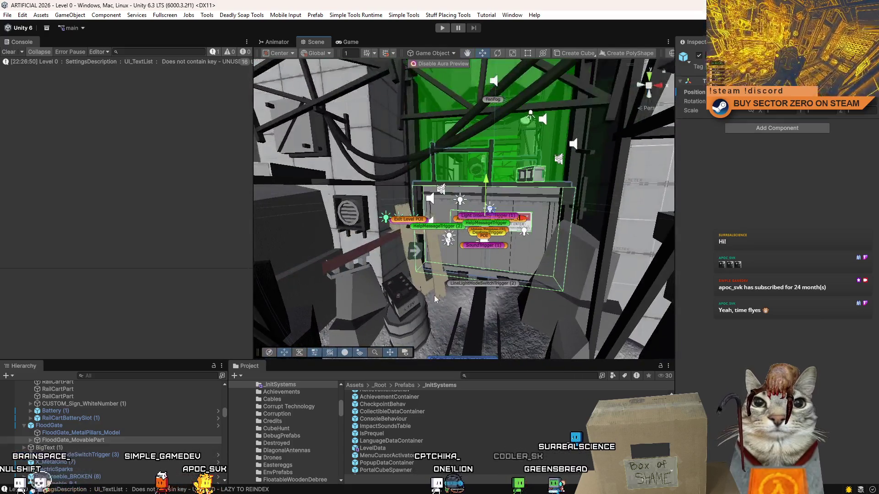
left_click(69, 427)
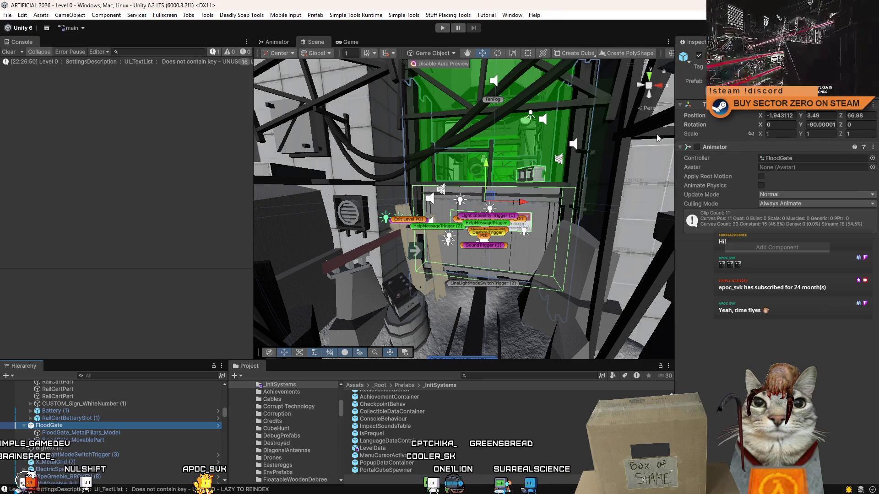
key("f")
left_click(30, 441)
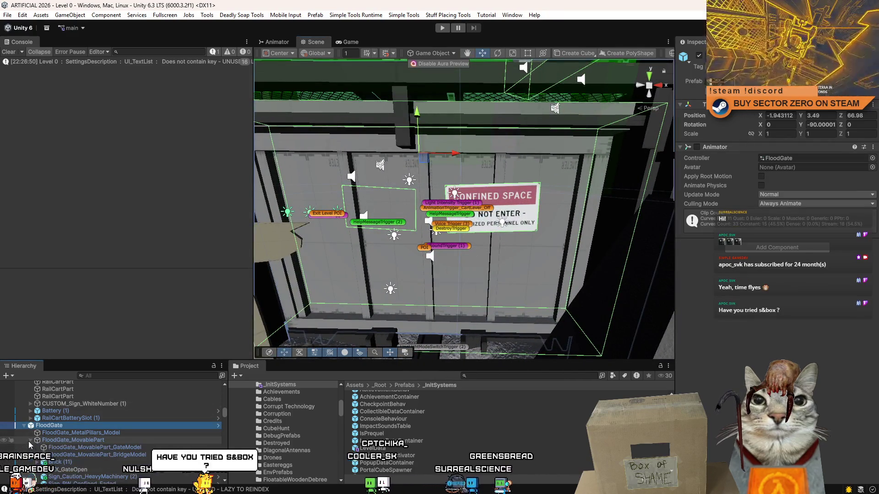
scroll(78, 444, "down", 2)
Move Brick, the gate sounds and signs out of FloodGate and confirm it has no prefab overrides
left_click(85, 443)
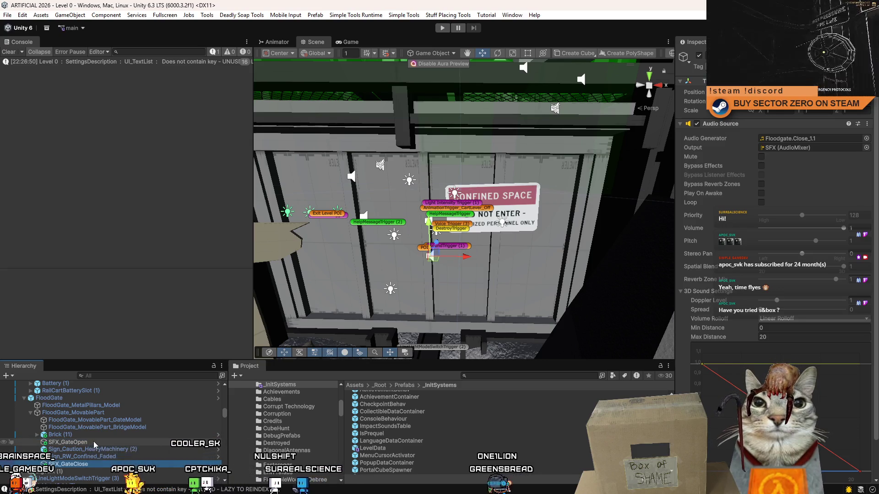
left_click(62, 434)
left_click(69, 464, "shift")
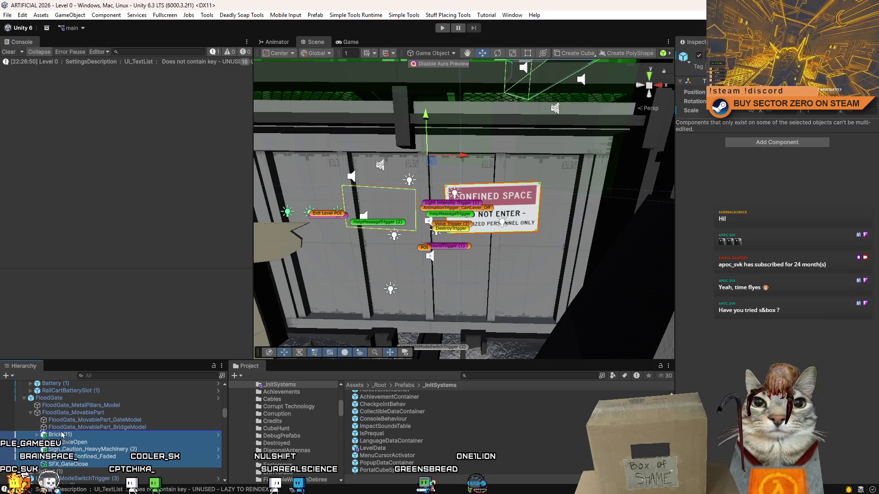
scroll(78, 429, "up", 3)
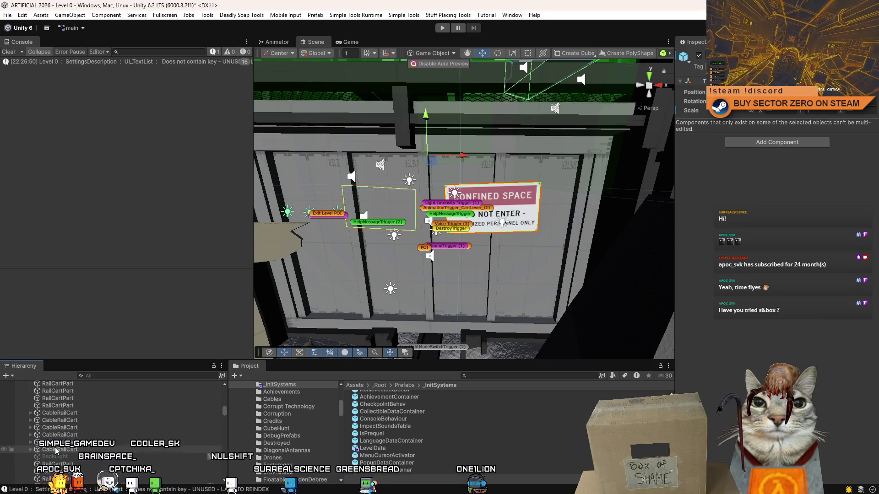
scroll(59, 450, "up", 3)
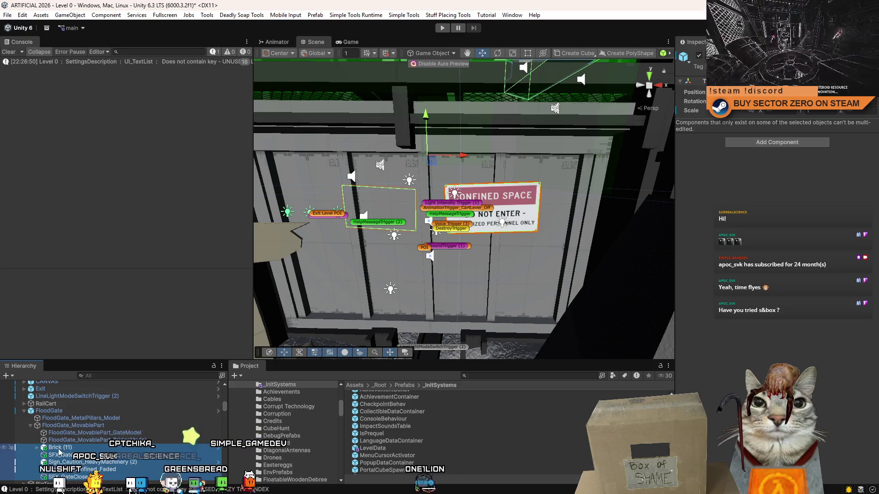
left_click_drag(58, 409, 56, 411)
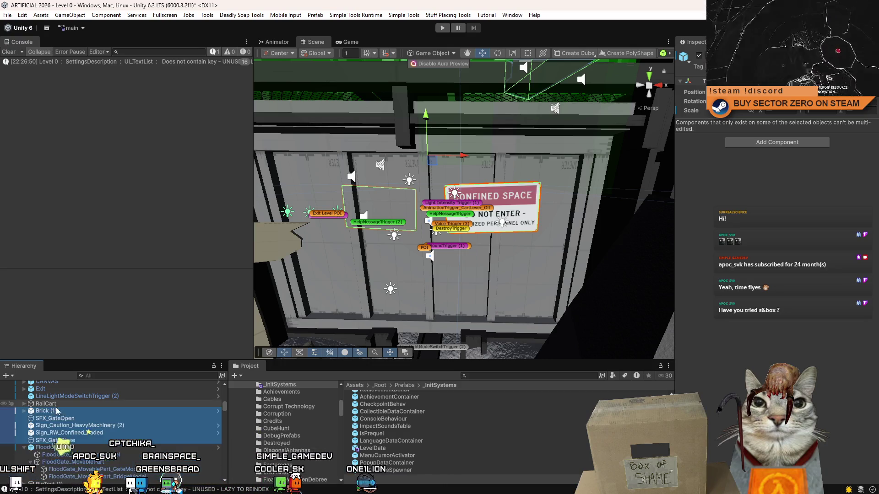
scroll(60, 443, "down", 1)
left_click(66, 422)
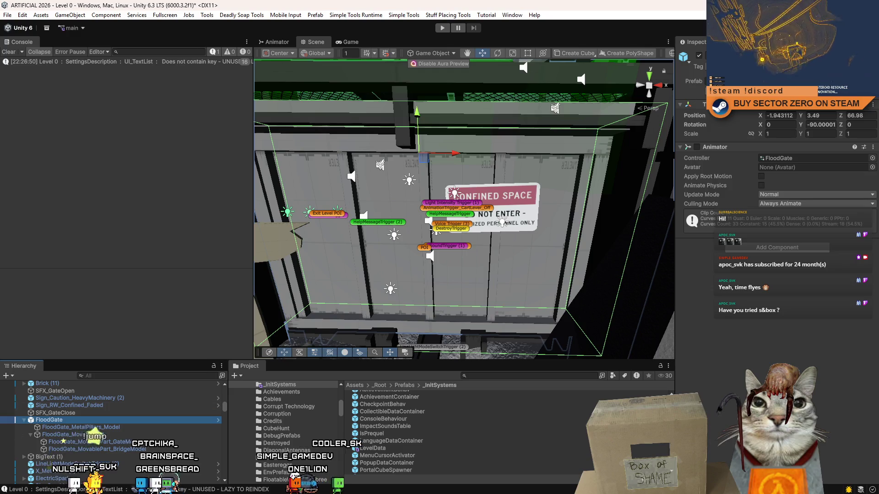
left_click(841, 82)
left_click(773, 246)
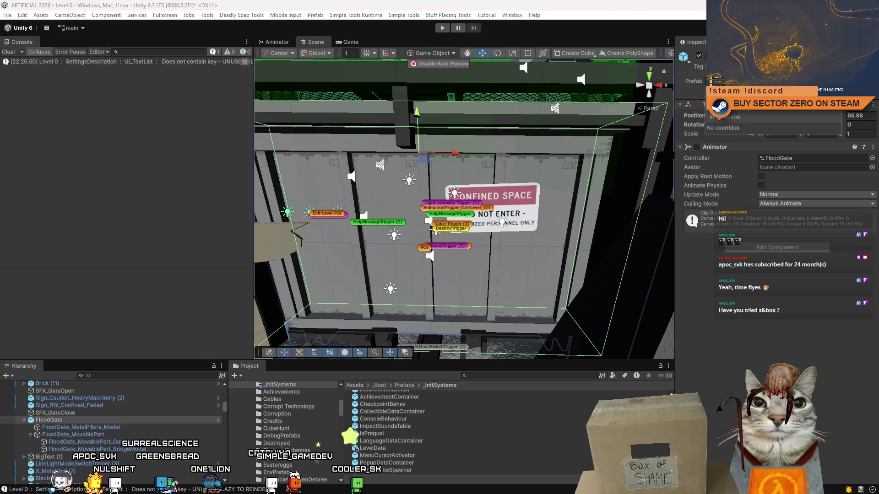
left_click(761, 350)
scroll(75, 419, "up", 3)
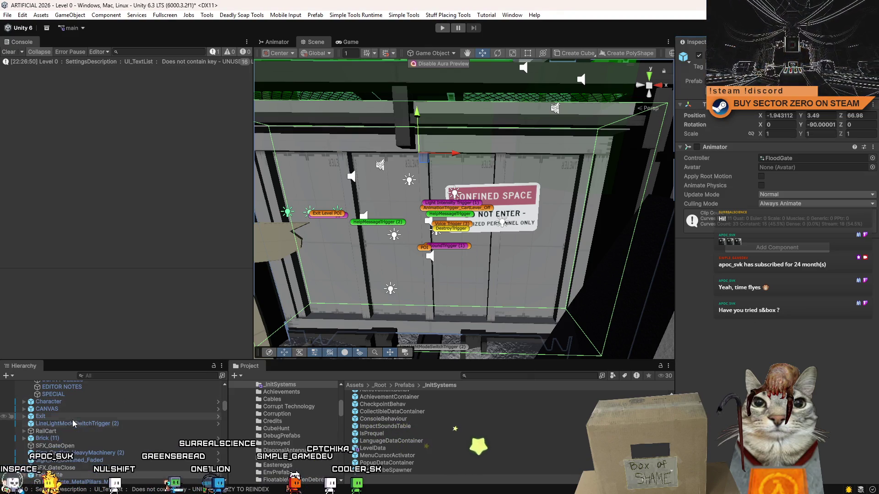
Reparent the objects from SFX_GateOpen to SFX_GateClose under FloodGate_MovablePart
left_click(66, 446)
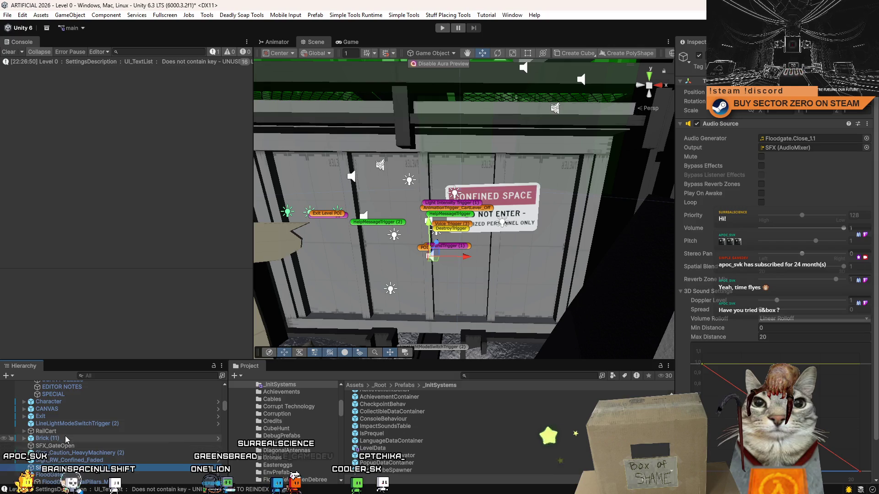
left_click(62, 468, "shift")
scroll(83, 436, "down", 3)
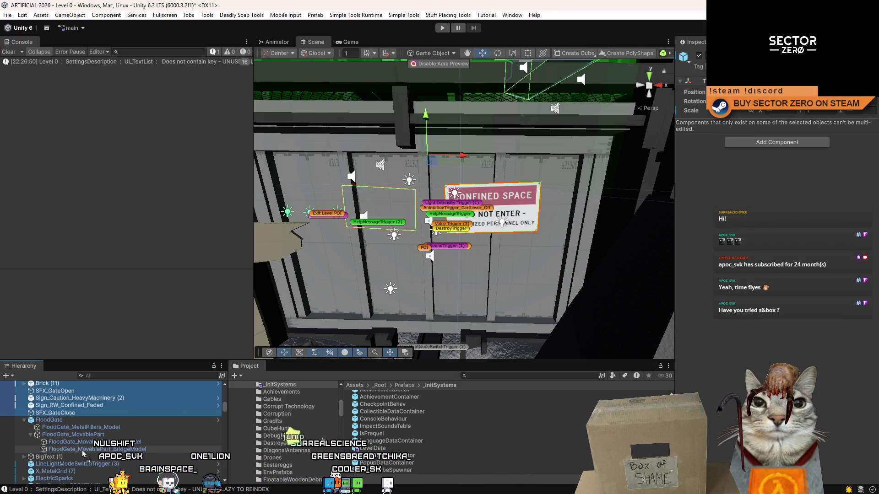
left_click_drag(73, 439, 95, 439)
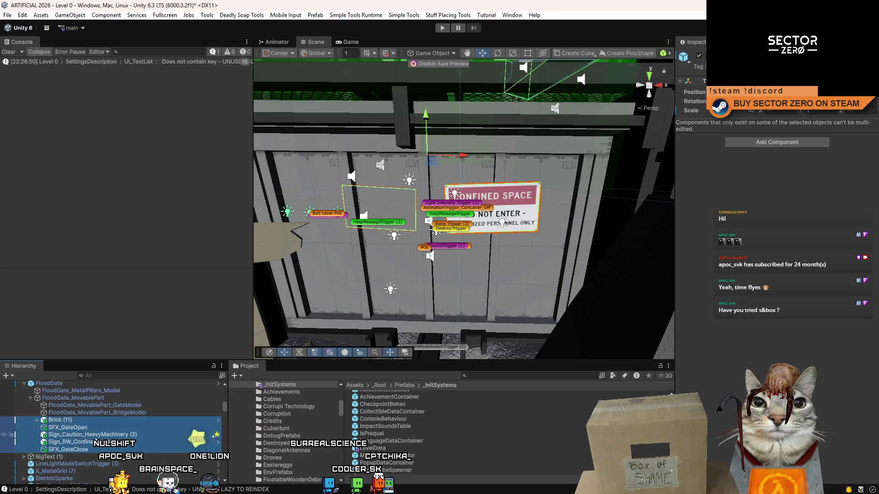
left_click(80, 406)
left_click_drag(425, 226, 400, 333)
key("w")
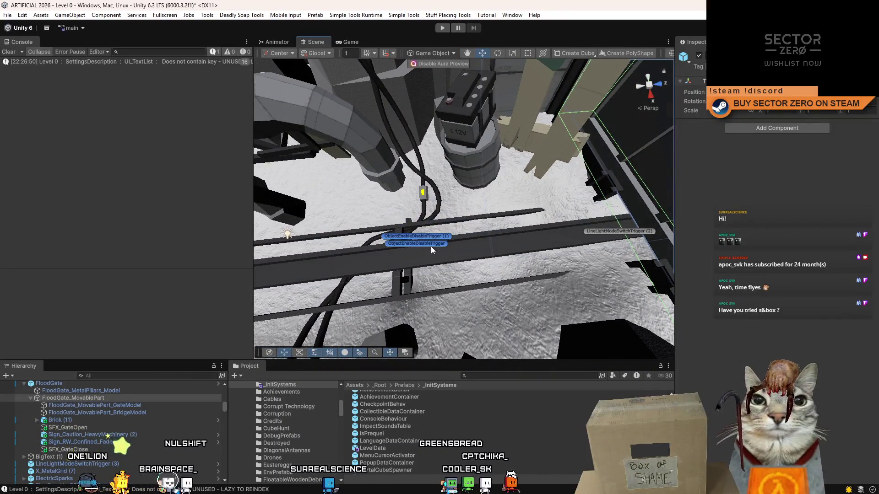
Inspect the ObjectEnableDisableTrigger, Voice Trigger (4) and SoundTrigger (1) in the scene
left_click(430, 247)
mouse_move(430, 246)
left_mouse_down()
mouse_move(475, 268)
mouse_move(453, 247)
mouse_move(567, 120)
mouse_move(504, 172)
mouse_move(537, 167)
mouse_move(513, 164)
left_mouse_up()
left_click(412, 226)
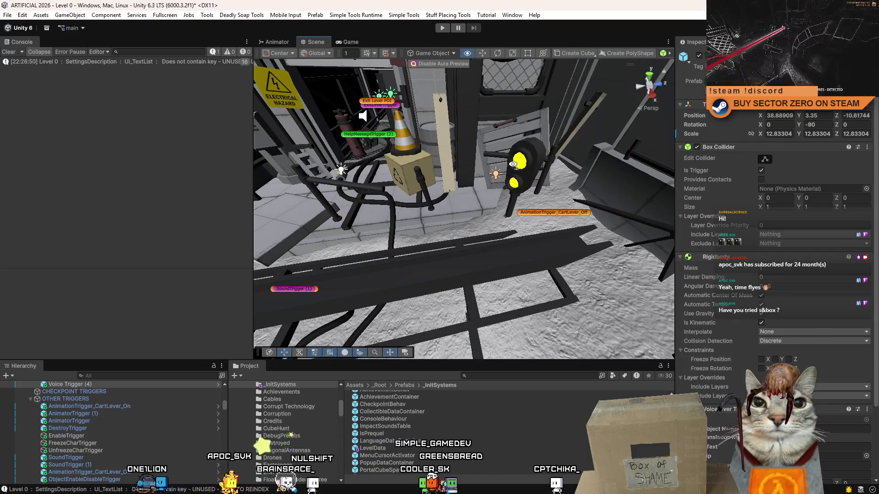
mouse_move(513, 164)
left_mouse_down()
mouse_move(448, 215)
mouse_move(437, 185)
mouse_move(414, 184)
mouse_move(435, 215)
mouse_move(485, 224)
mouse_move(441, 223)
mouse_move(467, 226)
left_mouse_up()
left_click(444, 211)
Frame the AnimatorTrigger's box and examine it and the FloodGate from several angles
left_click(101, 420)
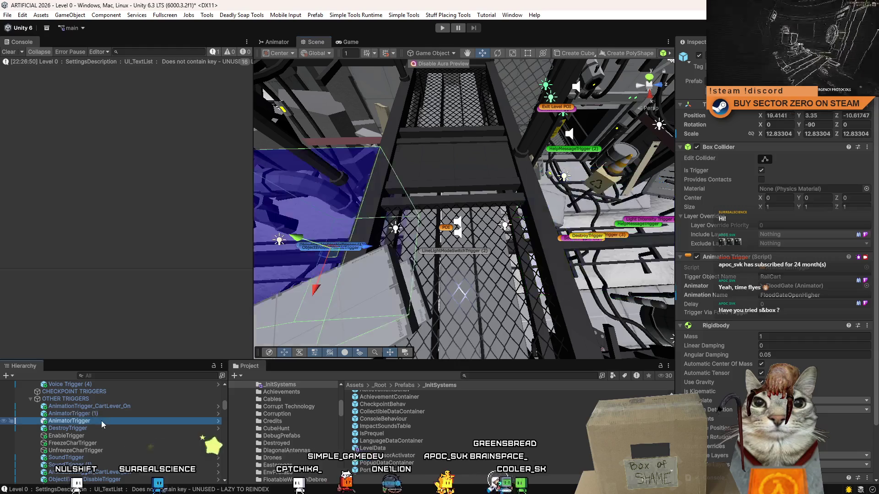
key("f")
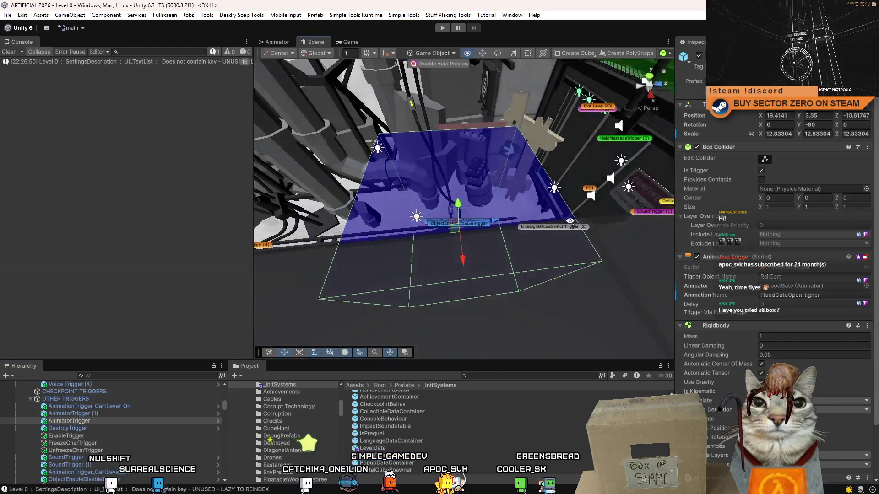
mouse_move(570, 221)
left_mouse_down()
mouse_move(538, 112)
mouse_move(536, 121)
left_mouse_up()
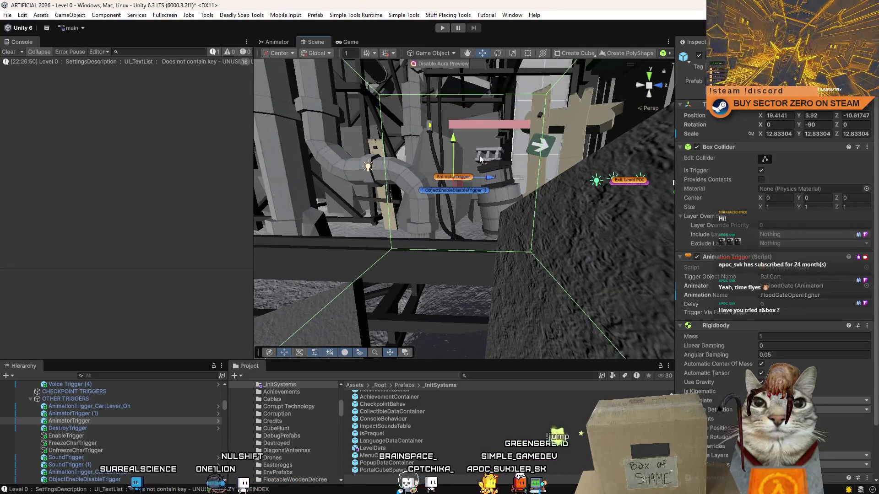
left_click_drag(479, 159, 577, 123)
left_click(577, 123)
left_click(452, 224)
mouse_move(584, 215)
left_mouse_down()
mouse_move(531, 178)
mouse_move(399, 263)
mouse_move(600, 259)
left_mouse_up()
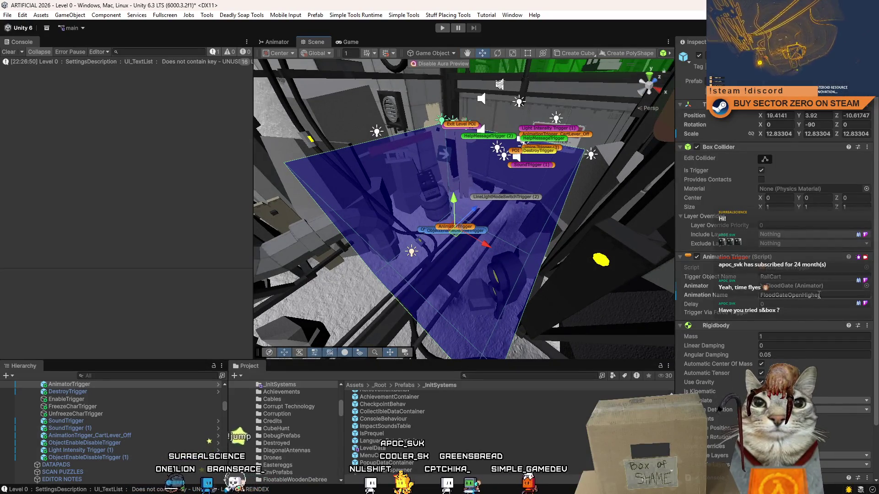
left_click_drag(539, 239, 414, 246)
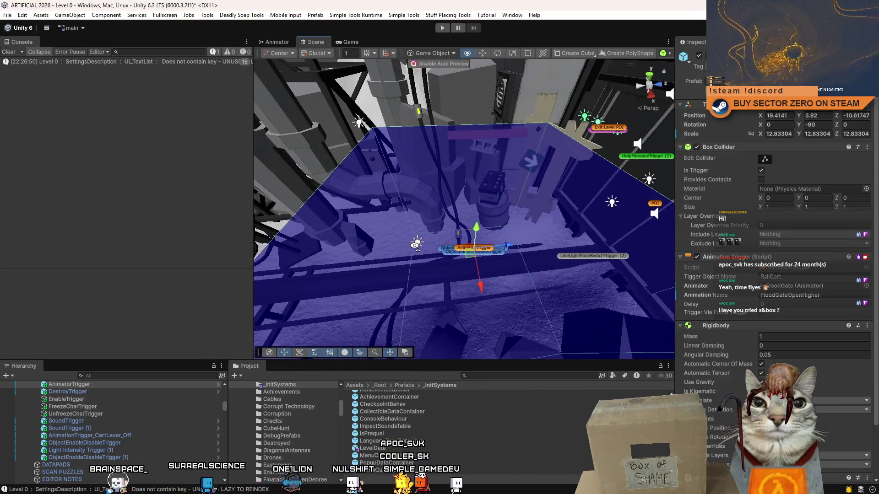
scroll(414, 246, "up", 3)
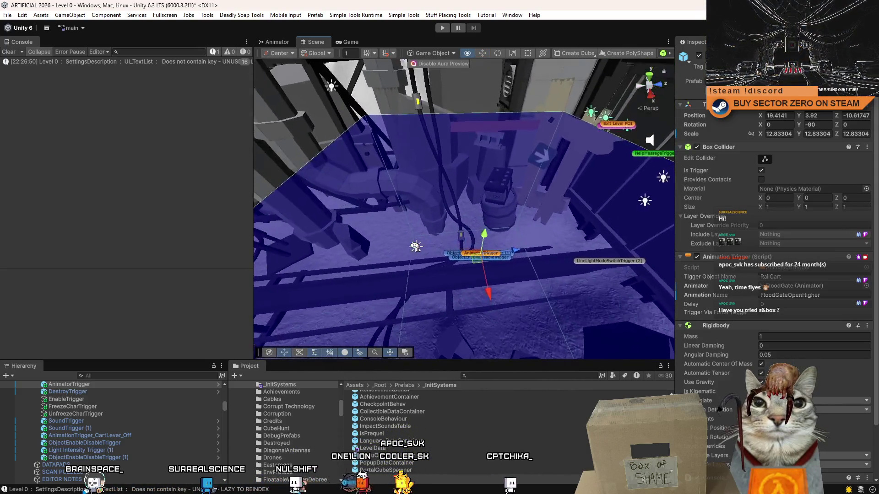
scroll(875, 280, "down", 1)
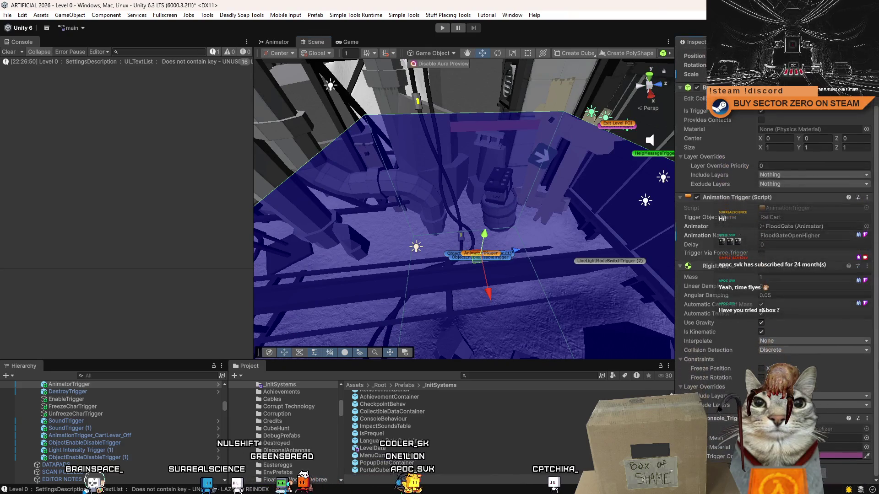
scroll(875, 279, "down", 1)
scroll(875, 279, "up", 1)
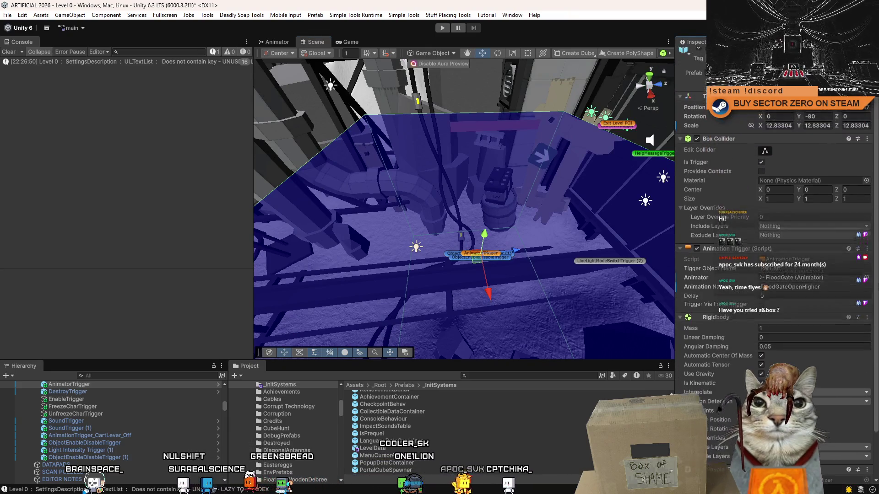
scroll(876, 279, "up", 1)
Ping the animator the trigger targets, select FloodGate, and open its Animator state machine
left_click(802, 287)
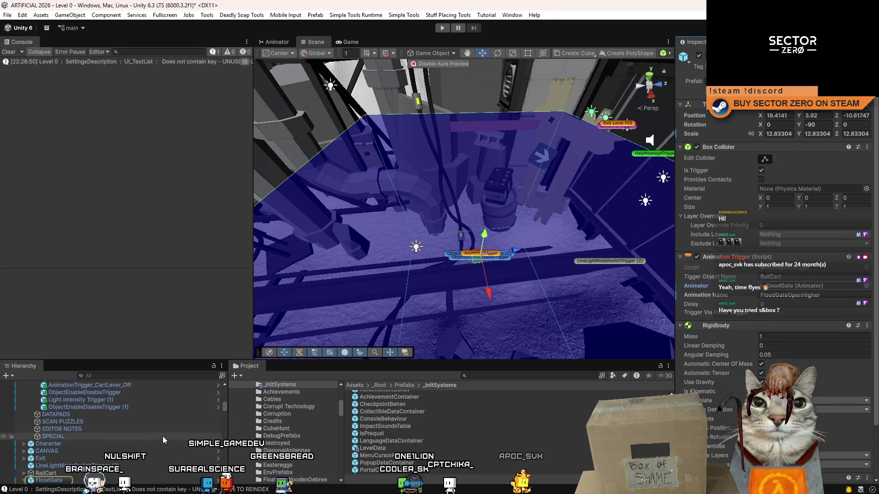
double_click(54, 482)
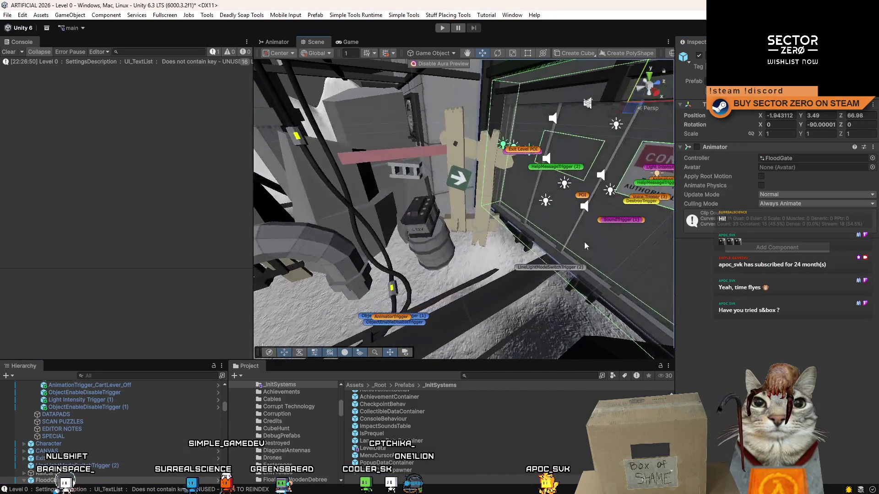
double_click(786, 159)
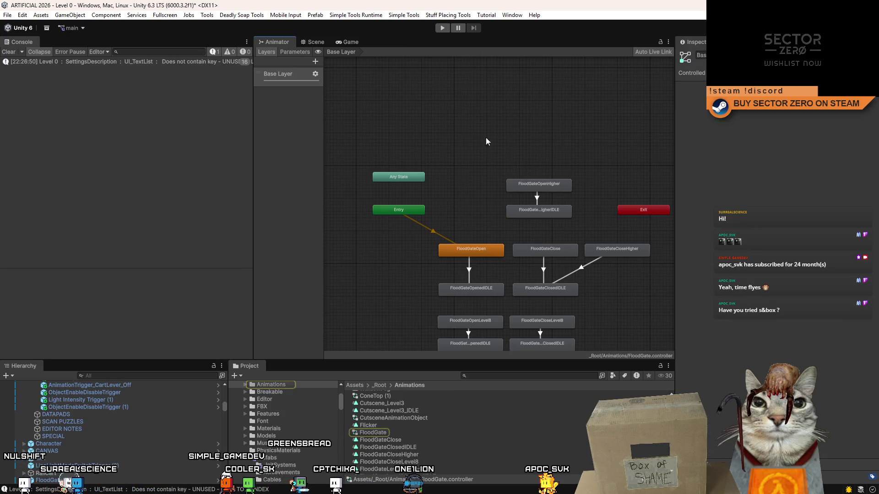
scroll(628, 305, "down", 2)
scroll(628, 301, "up", 3)
Inspect the FloodGateOpenHigher state in the graph, then switch to the game view
mouse_move(629, 312)
left_mouse_down()
mouse_move(624, 260)
mouse_move(631, 284)
left_mouse_up()
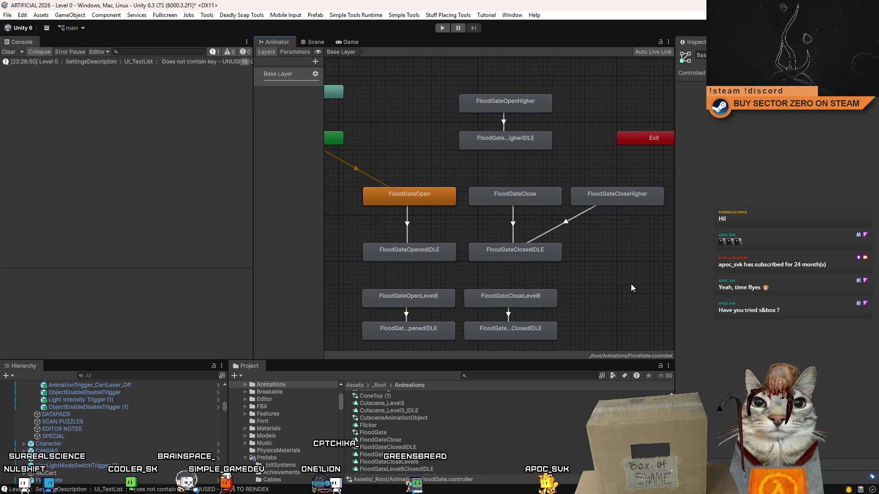
scroll(632, 283, "down", 1)
scroll(599, 228, "up", 1)
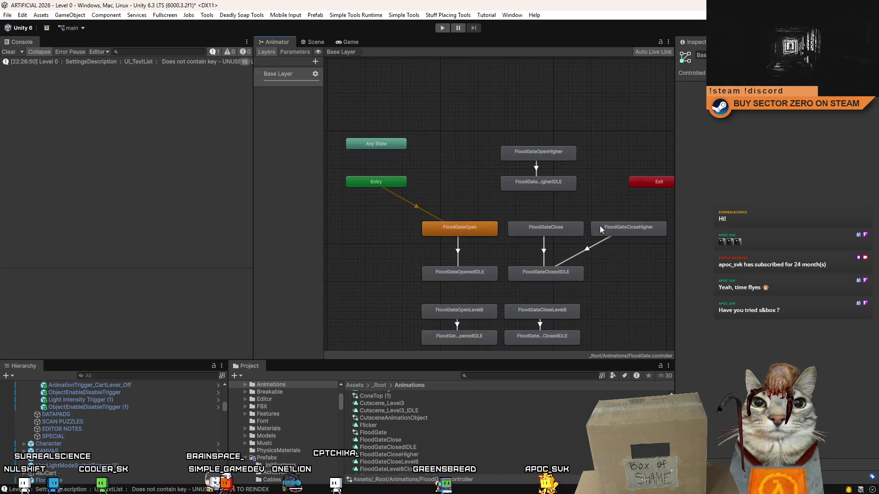
left_click(557, 157)
left_click(521, 121)
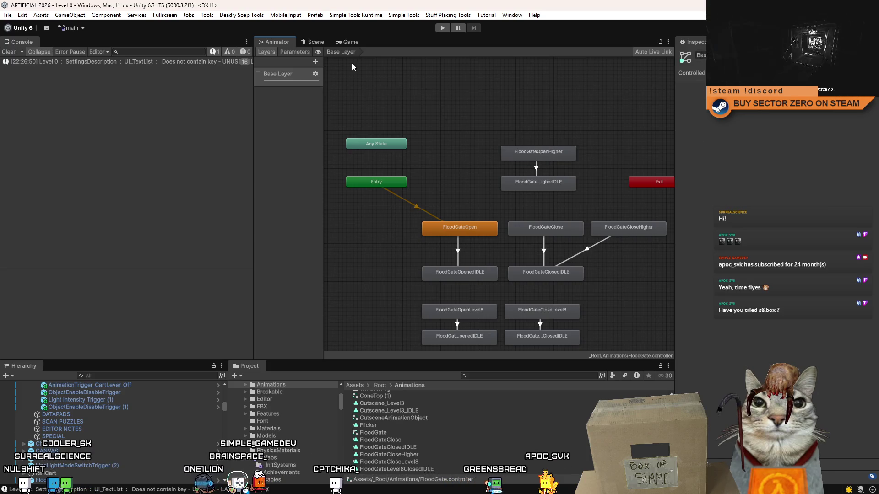
left_click(345, 43)
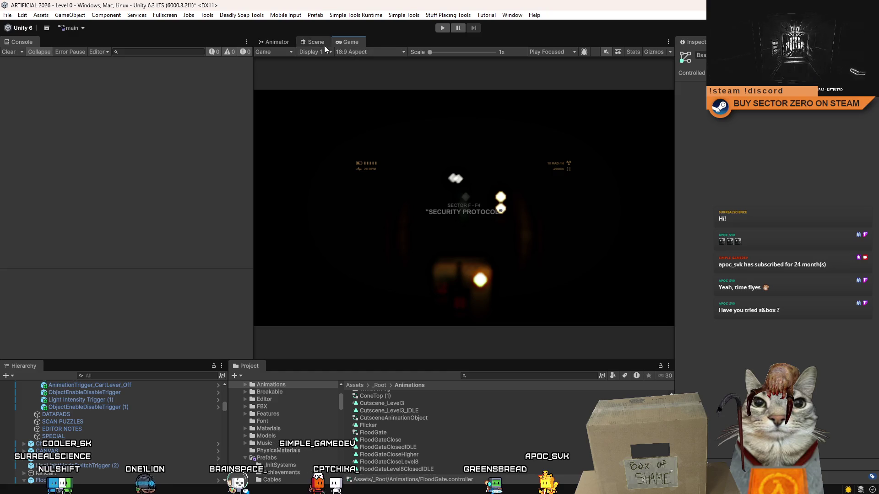
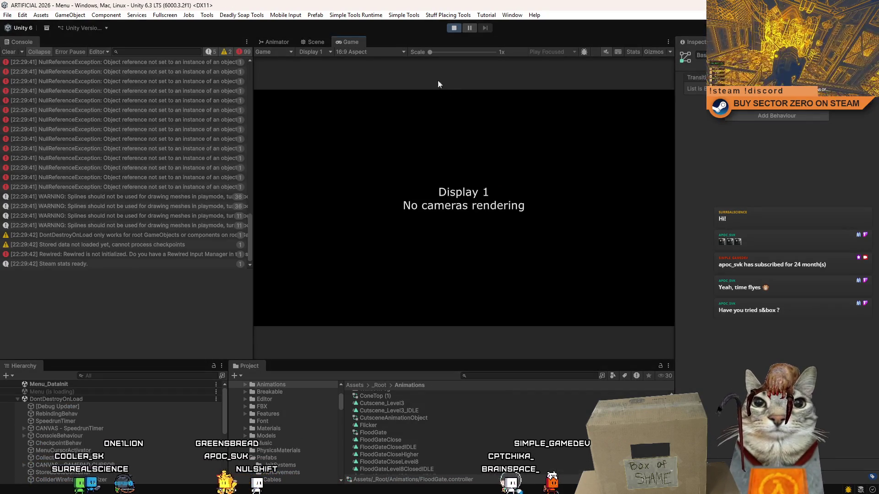
Clear the console, switch to the Level 0 Scene view and select the flood gate's movable gate model
left_click(8, 52)
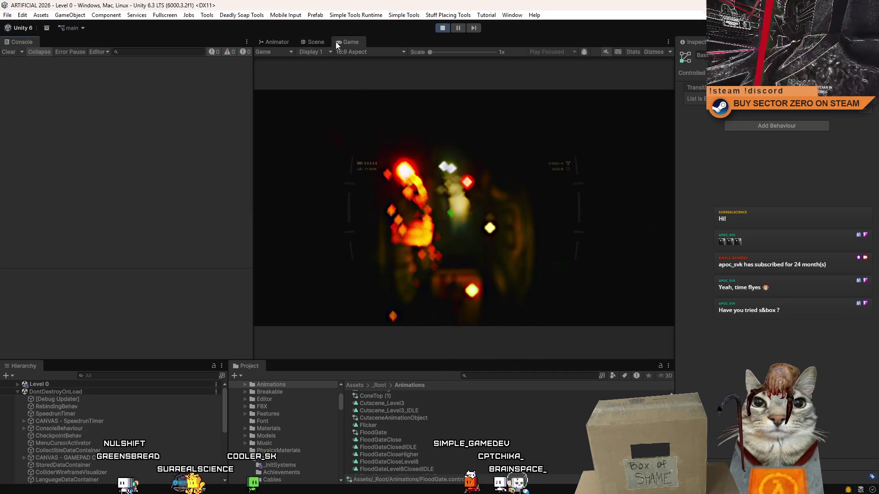
left_click(314, 42)
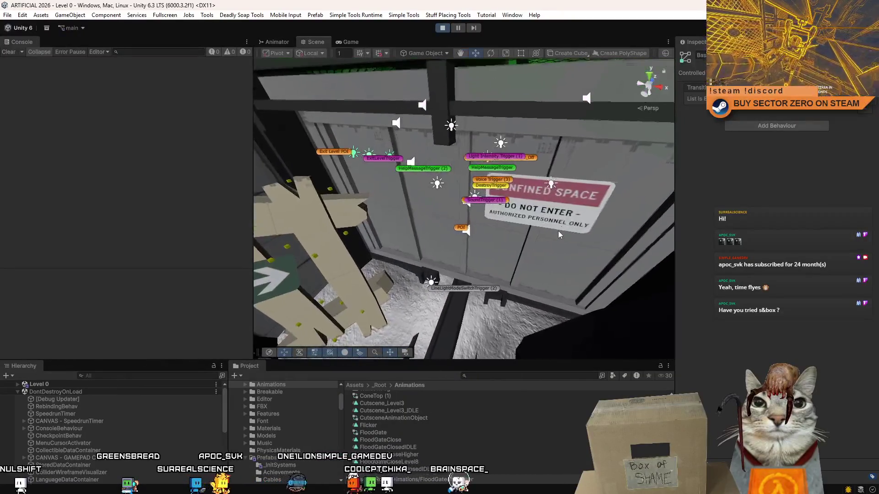
left_click(428, 253)
mouse_move(427, 253)
left_mouse_down()
mouse_move(475, 228)
mouse_move(424, 201)
mouse_move(413, 265)
mouse_move(582, 208)
mouse_move(351, 256)
mouse_move(598, 229)
mouse_move(537, 227)
left_mouse_up()
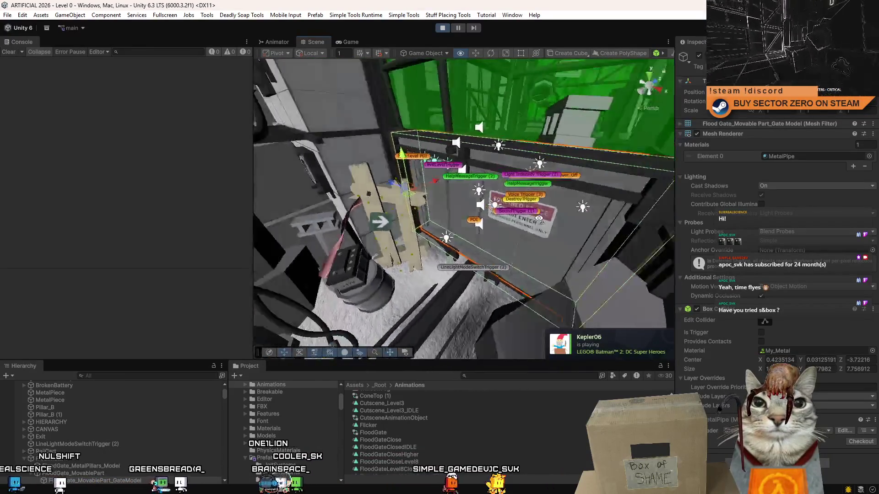
Select the AnimatorTrigger volume over the floor pipes and orbit back toward the gate wall
mouse_move(638, 231)
left_mouse_down()
mouse_move(458, 248)
mouse_move(514, 257)
left_mouse_up()
left_click(457, 248)
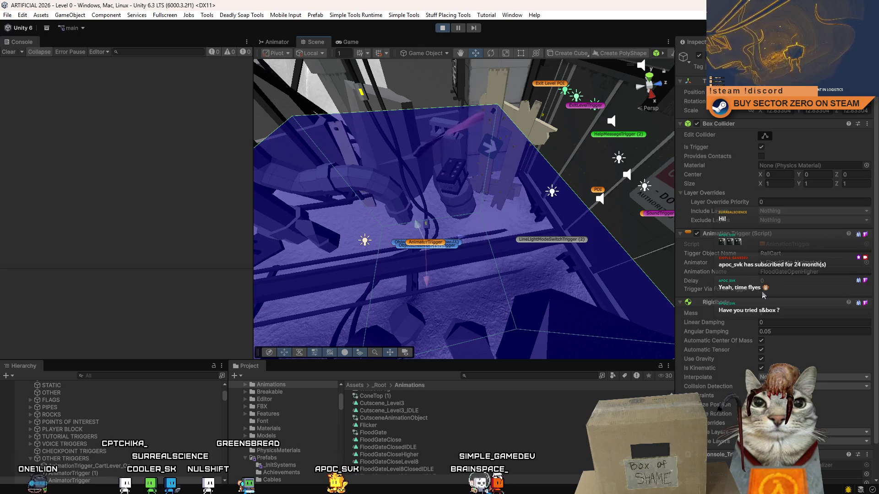
mouse_move(504, 225)
left_mouse_down()
mouse_move(547, 198)
mouse_move(509, 189)
mouse_move(559, 193)
mouse_move(468, 192)
mouse_move(521, 196)
left_mouse_up()
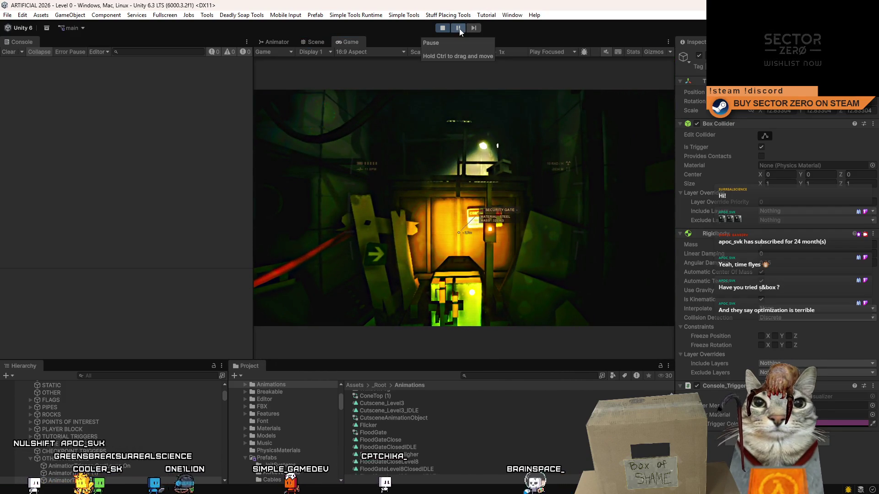
Return to the Scene view, fly through the room and select the flood gate's movable part
left_click(319, 44)
mouse_move(480, 199)
left_mouse_down()
mouse_move(541, 204)
mouse_move(543, 151)
mouse_move(606, 152)
left_mouse_up()
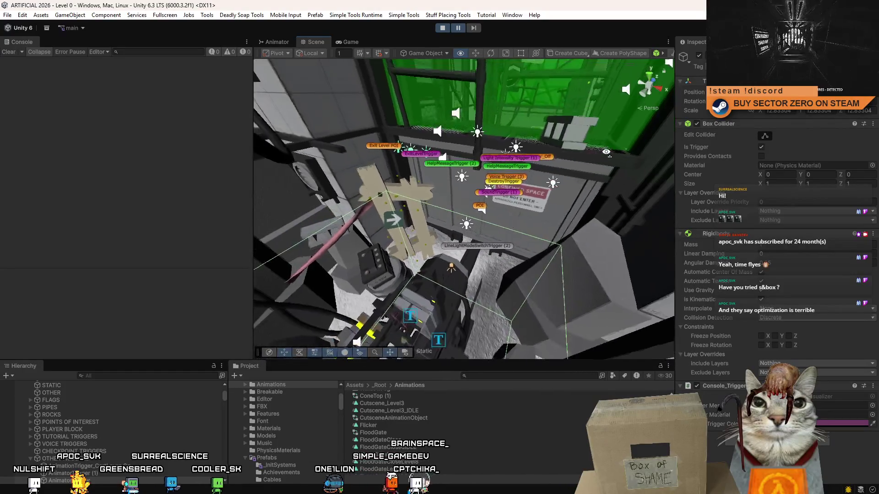
left_click_drag(606, 152, 603, 162)
left_click(467, 188)
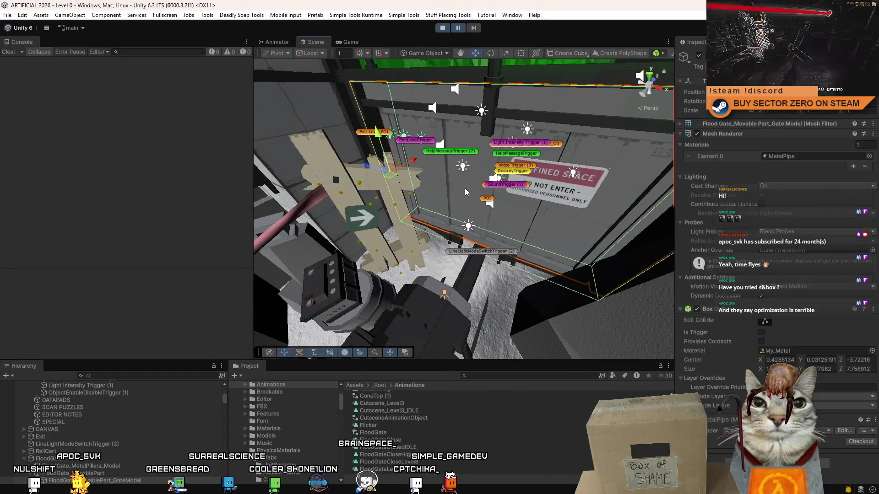
Select FloodGate_MovablePart and the FloodGate parent in the Hierarchy, then stop the running game
left_click(76, 474)
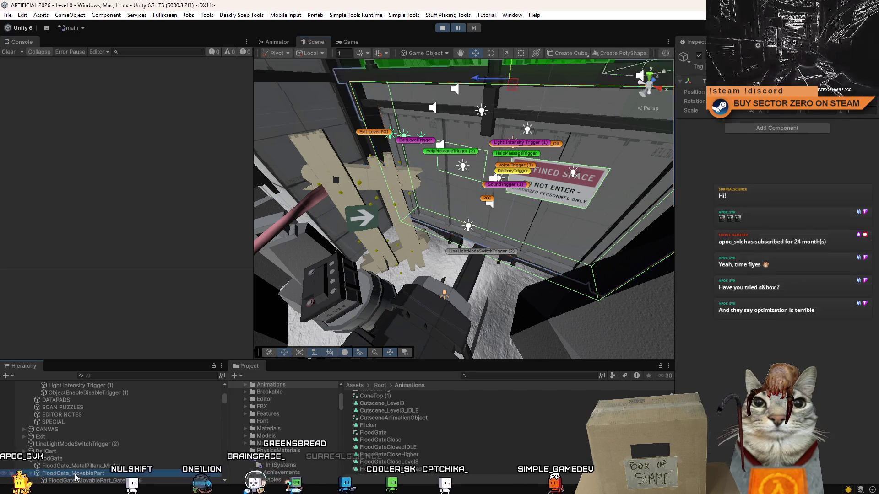
left_click(49, 459)
mouse_move(467, 261)
left_mouse_down()
mouse_move(493, 257)
mouse_move(444, 268)
mouse_move(460, 175)
left_mouse_up()
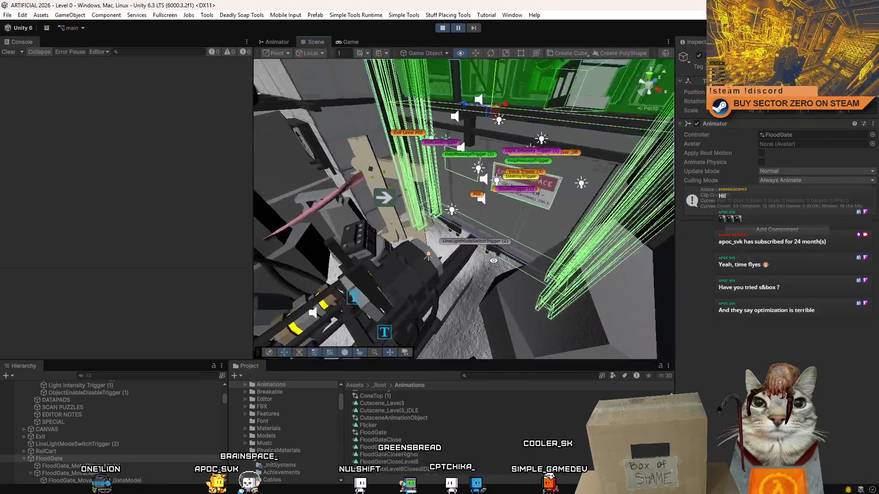
left_click(444, 28)
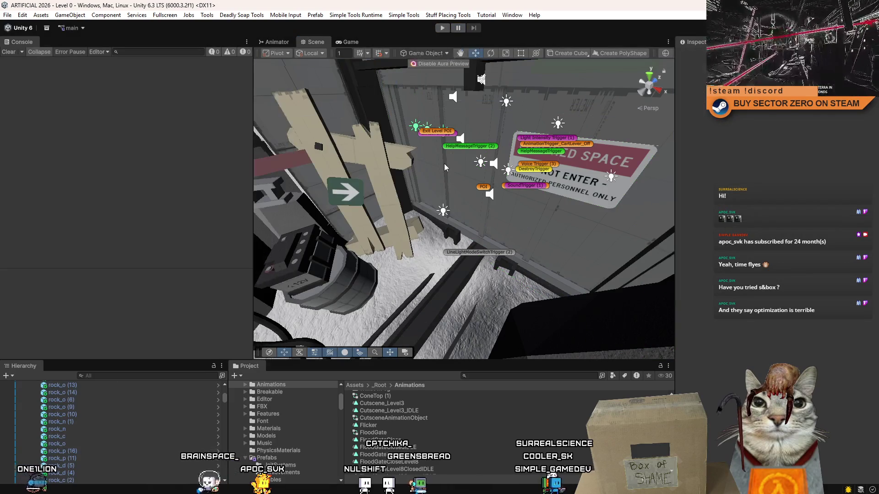
left_click_drag(455, 150, 459, 103)
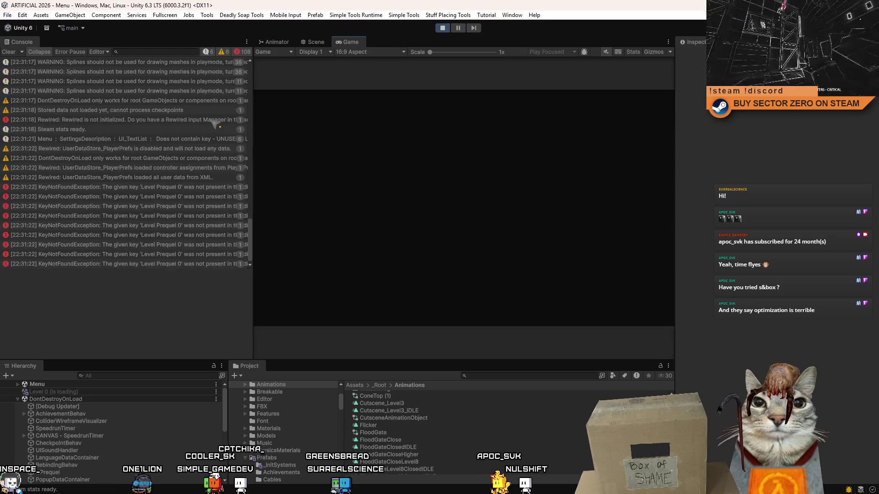
Clear the console, select the AnimatorTrigger volume in the Scene view and orbit around its blue box
left_click(8, 53)
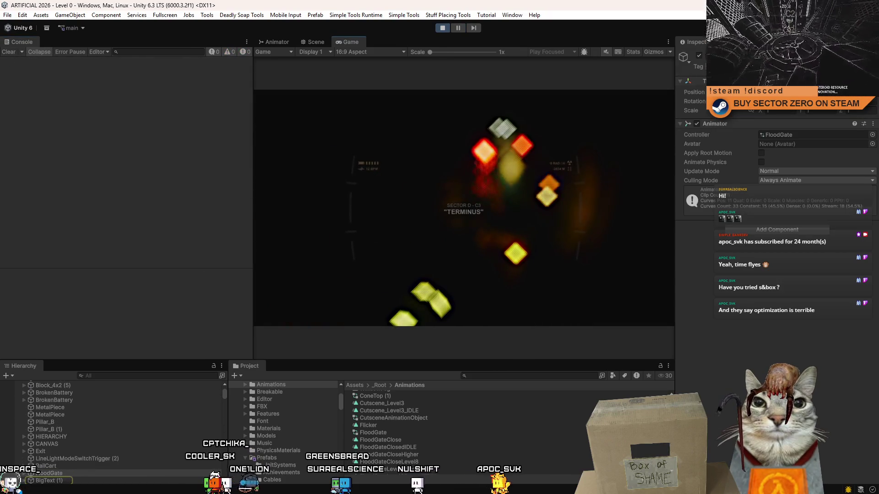
left_click(316, 43)
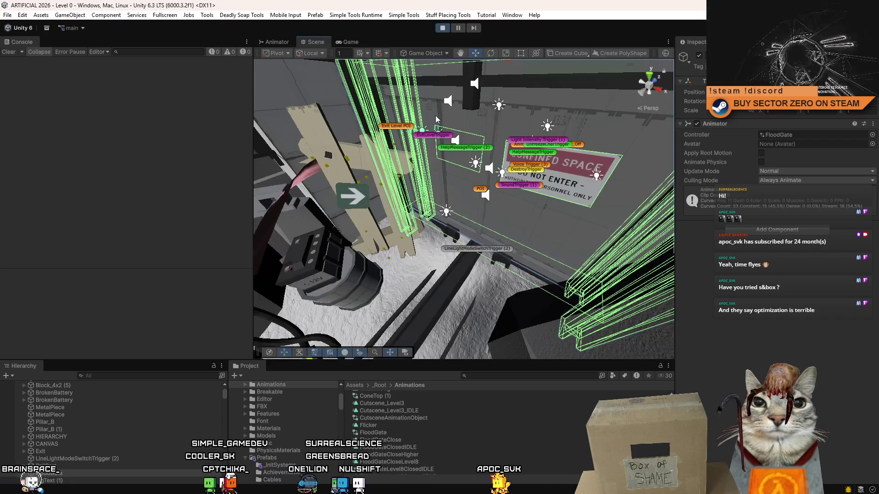
left_click(422, 247)
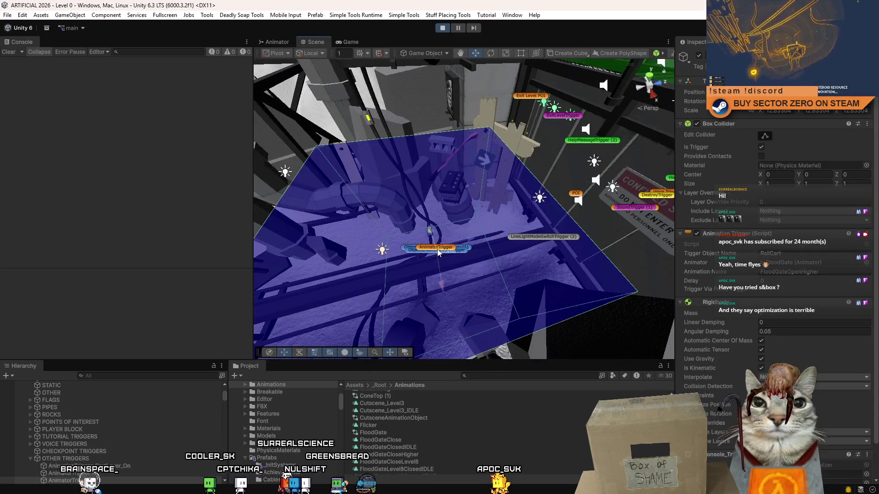
left_click_drag(552, 245, 552, 203)
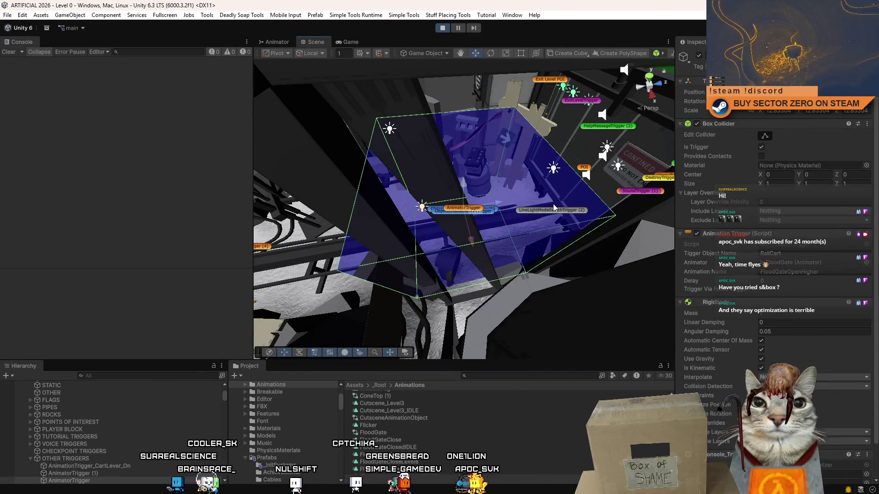
mouse_move(498, 197)
left_mouse_down()
mouse_move(572, 212)
mouse_move(496, 239)
mouse_move(405, 172)
mouse_move(485, 199)
mouse_move(465, 193)
mouse_move(407, 239)
mouse_move(586, 155)
mouse_move(464, 197)
mouse_move(579, 203)
mouse_move(431, 219)
mouse_move(624, 97)
mouse_move(572, 169)
left_mouse_up()
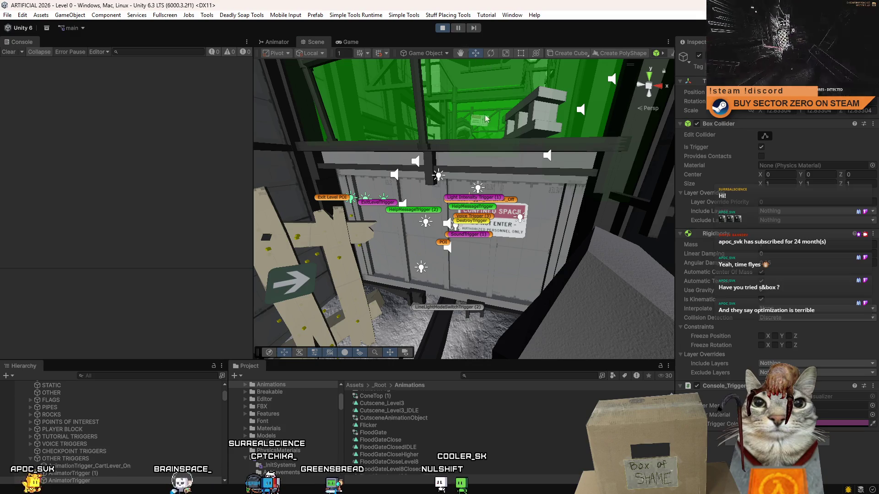
Select the gate model, then FloodGate_MetalPillars_Model, FloodGate_MovablePart and the FloodGate parent in the Hierarchy
left_click(566, 198)
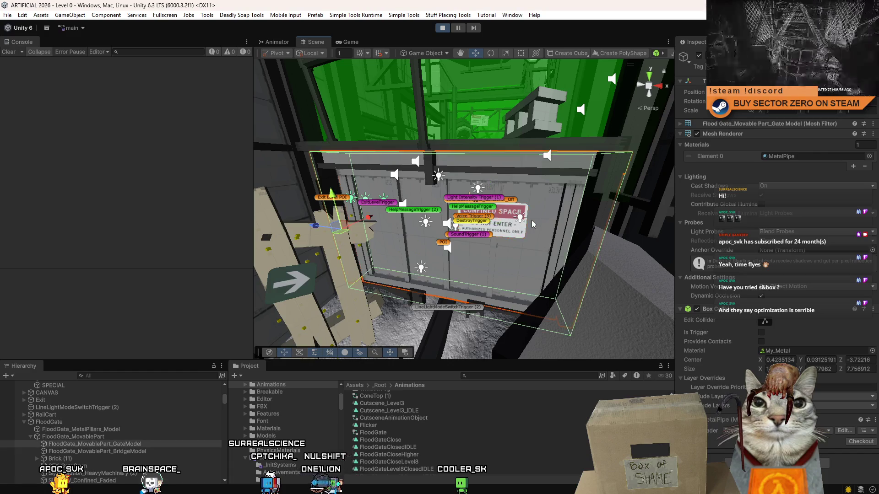
left_click(114, 428)
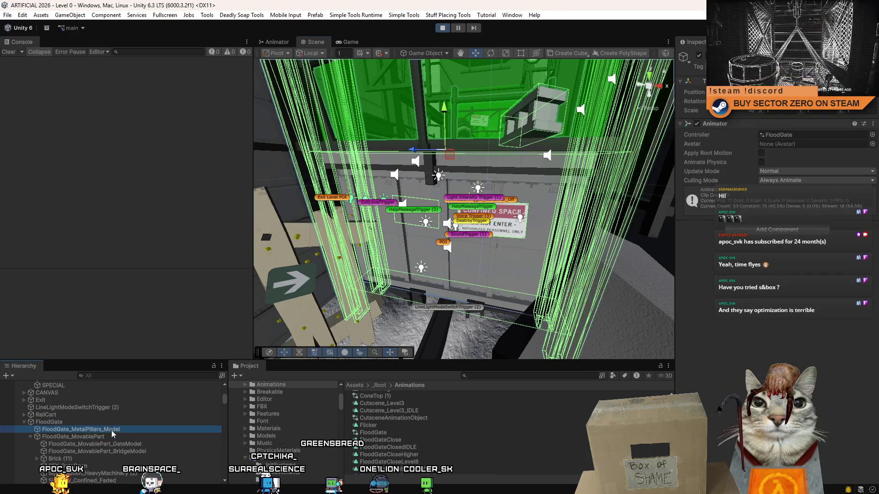
left_click(106, 437)
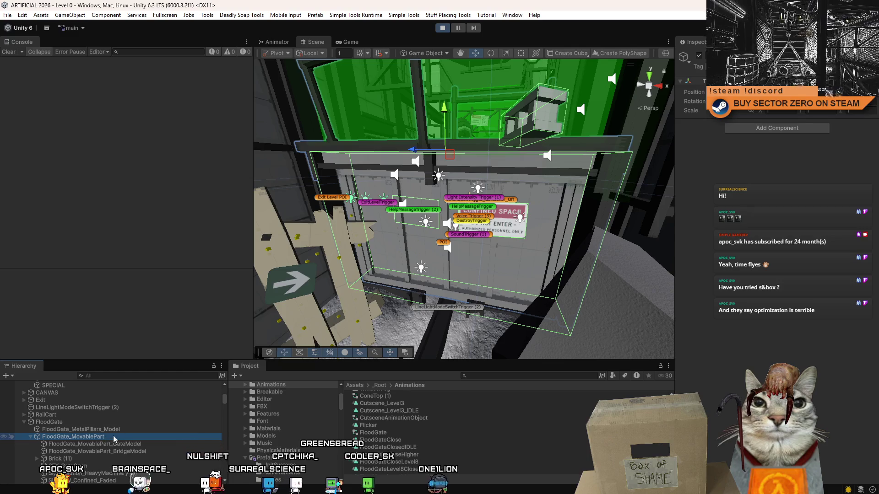
left_click(118, 429)
left_click(115, 429)
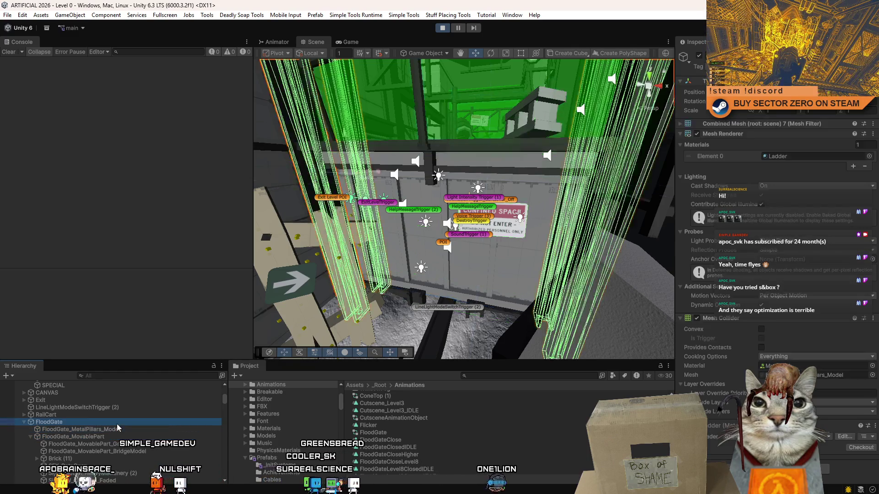
Inspect the FloodGateOpenHigher state in the FloodGate Animator, pause the game and select the FloodGateOpenHigher clip
double_click(805, 134)
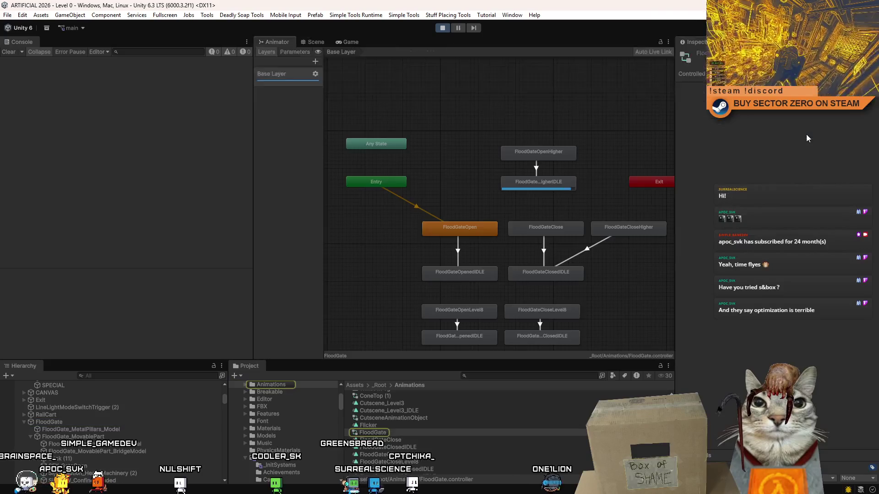
left_click(566, 159)
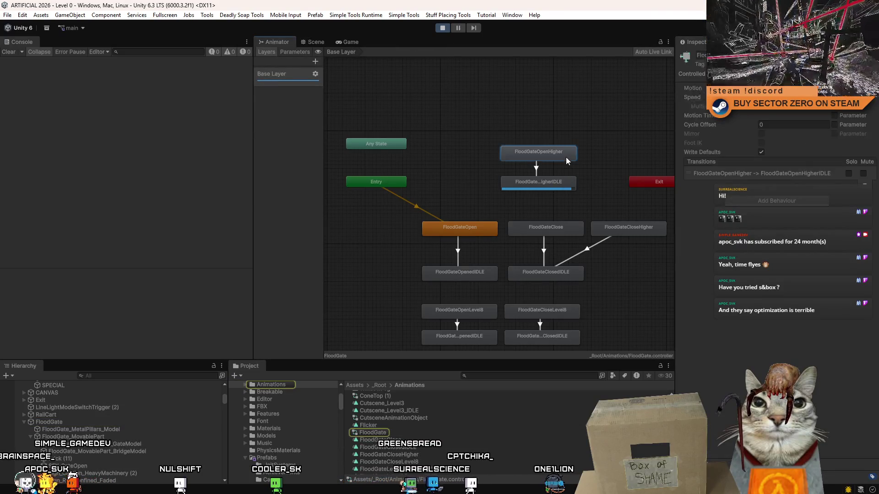
left_click(462, 29)
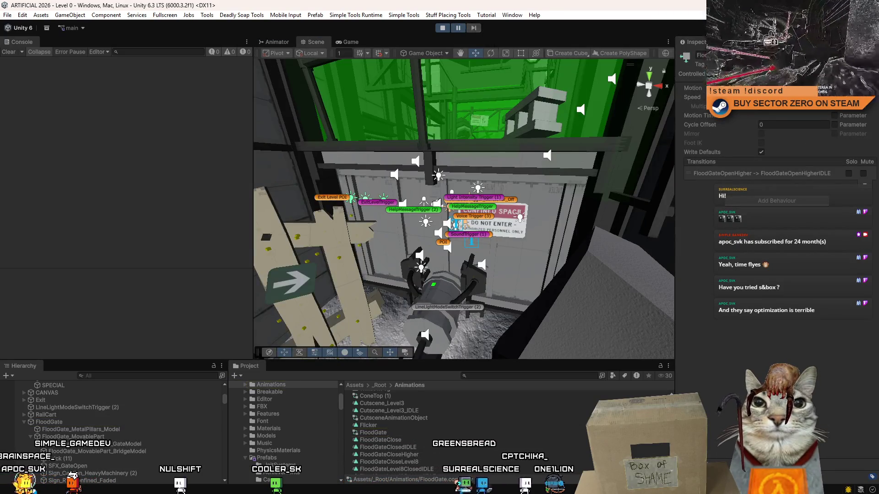
left_click(382, 434)
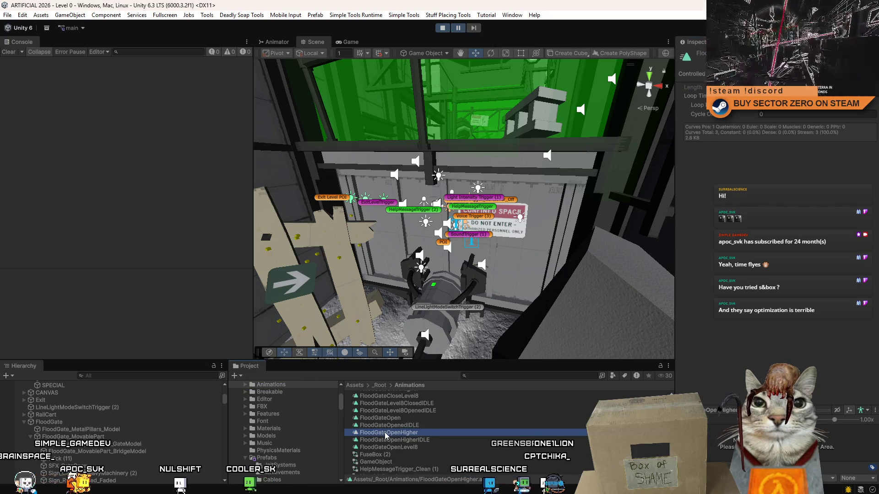
Bring up the FloodGateOpenHigher clip's keyframes for the FloodGate object in the Animation window
double_click(387, 435)
mouse_move(347, 134)
left_mouse_down()
mouse_move(427, 229)
mouse_move(421, 282)
left_mouse_up()
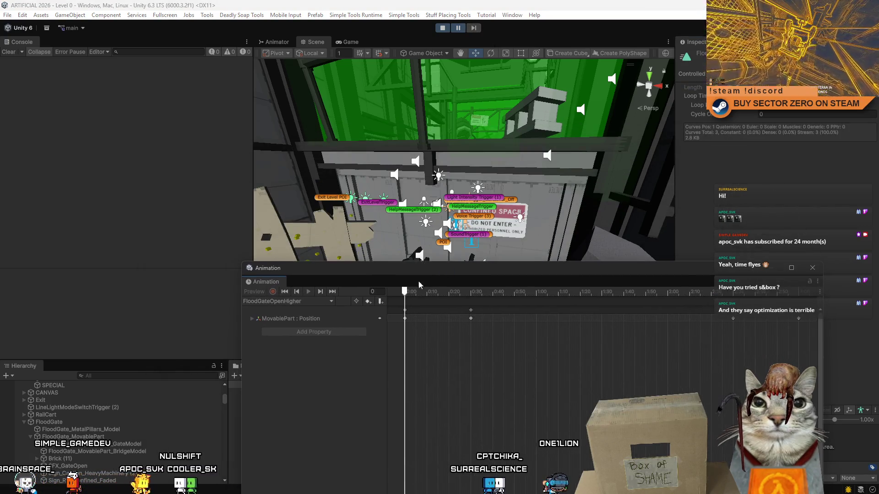
left_click(115, 422)
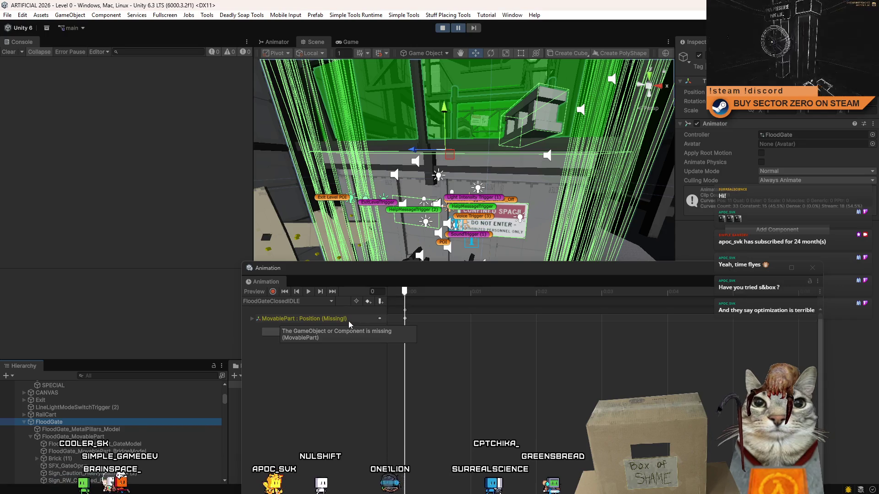
left_click(314, 302)
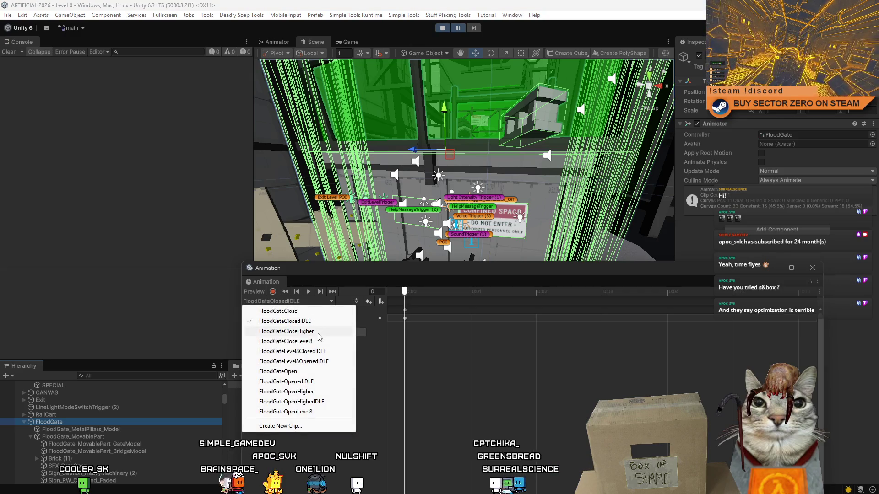
left_click(318, 392)
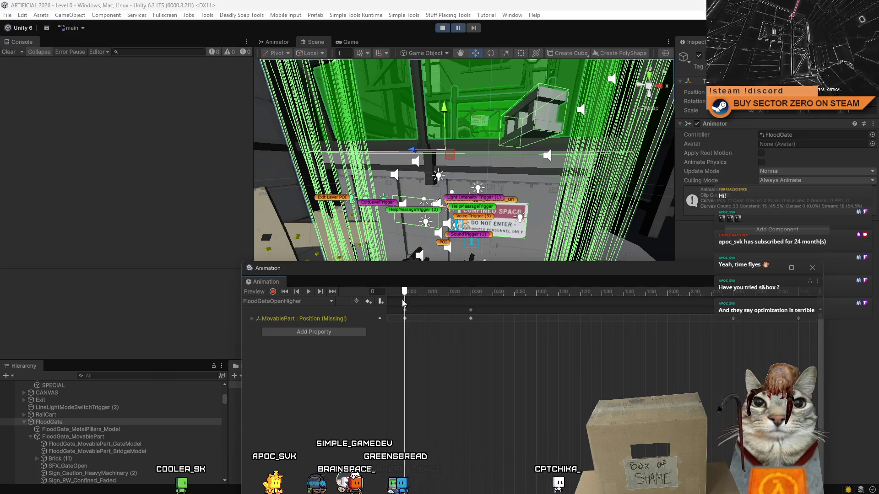
Rebind the missing MovablePart position track in FloodGateOpenHigher to FloodGate_MovablePart
left_click(253, 319)
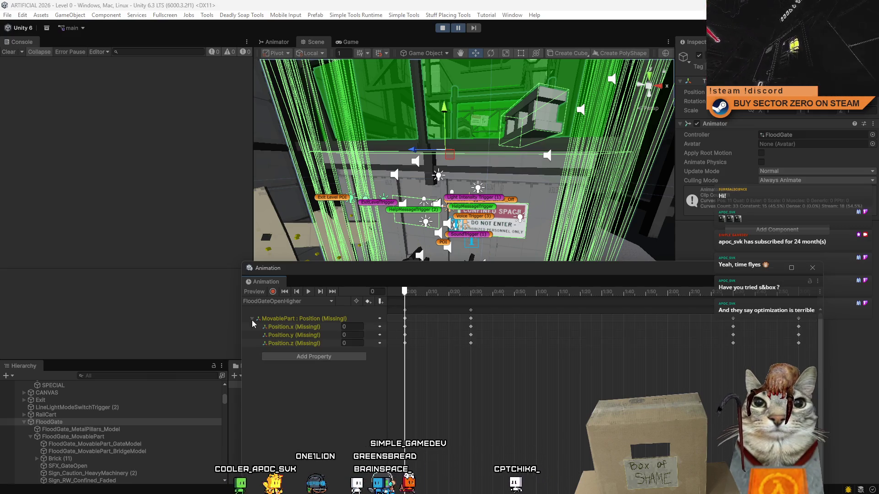
left_click(252, 319)
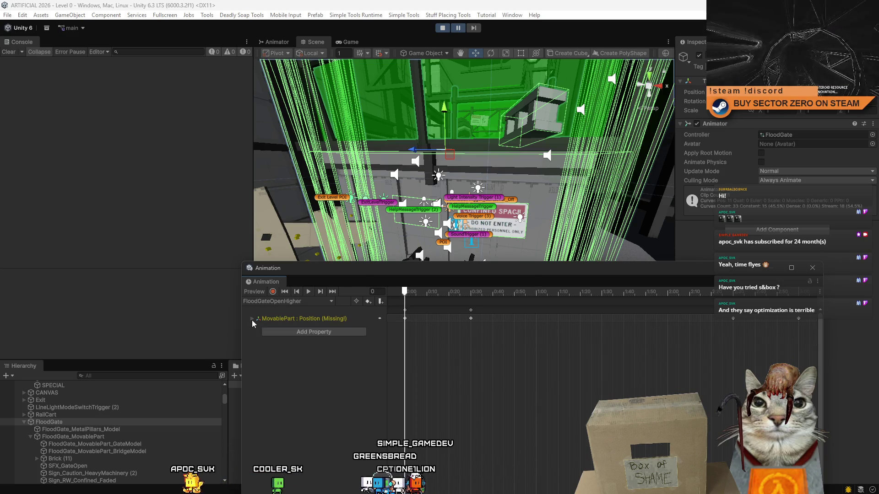
mouse_move(302, 318)
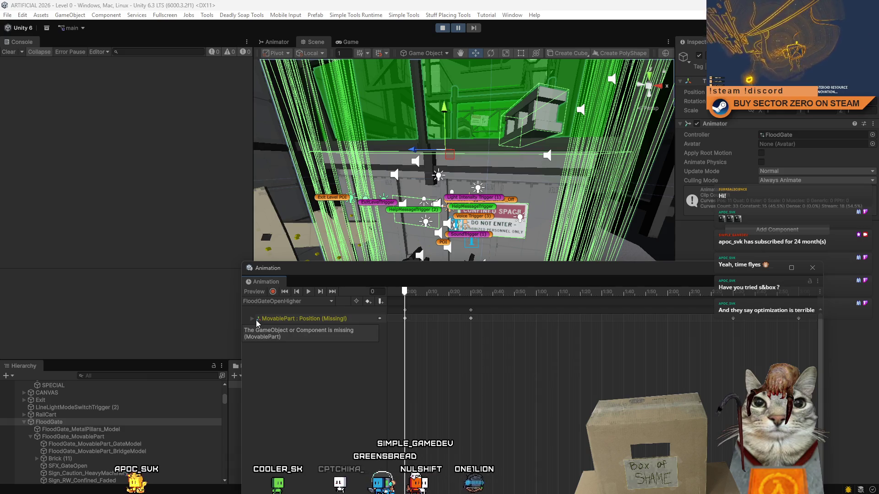
left_click(294, 321)
right_click(296, 321)
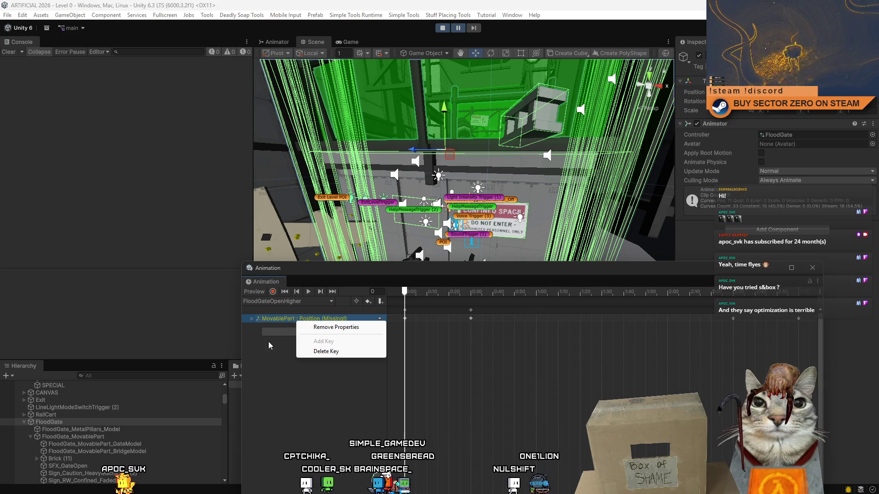
left_click(281, 323)
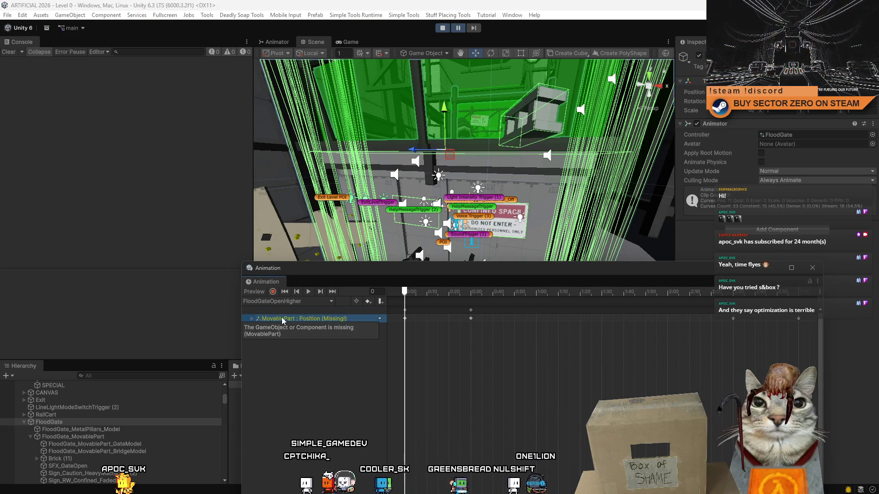
left_click(250, 321)
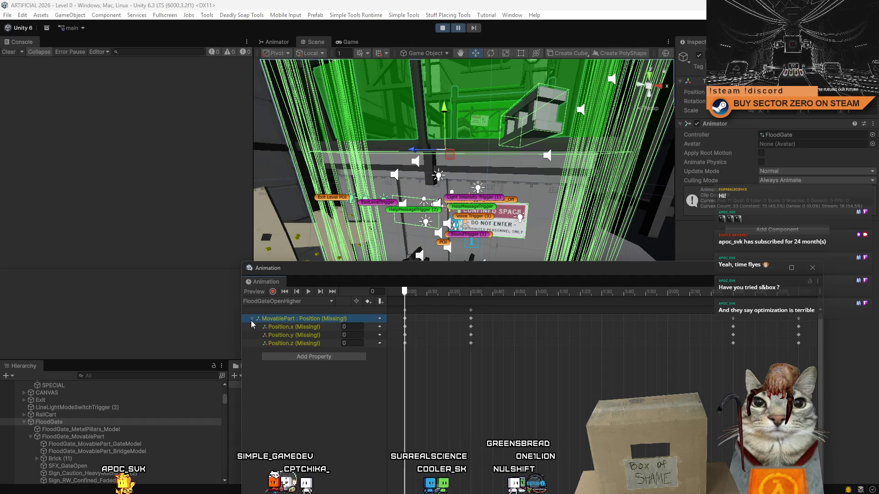
double_click(292, 321)
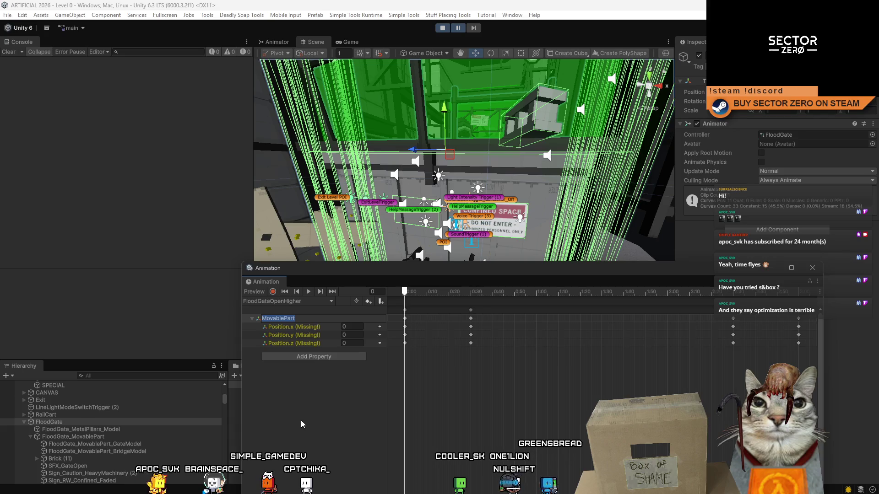
type("Flood")
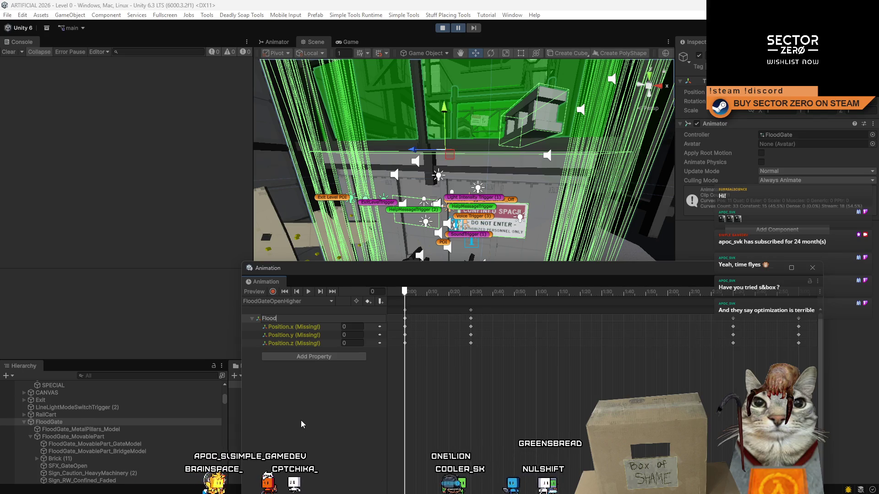
type("Gate_Mov")
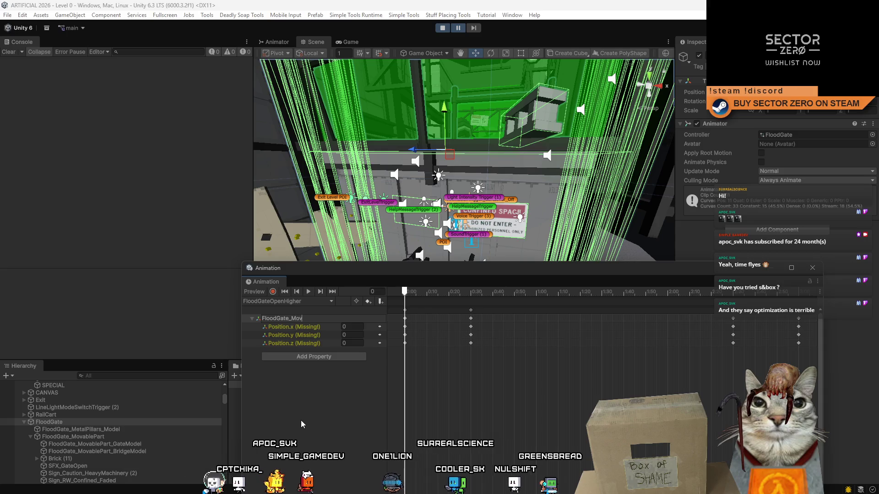
type("ablePart")
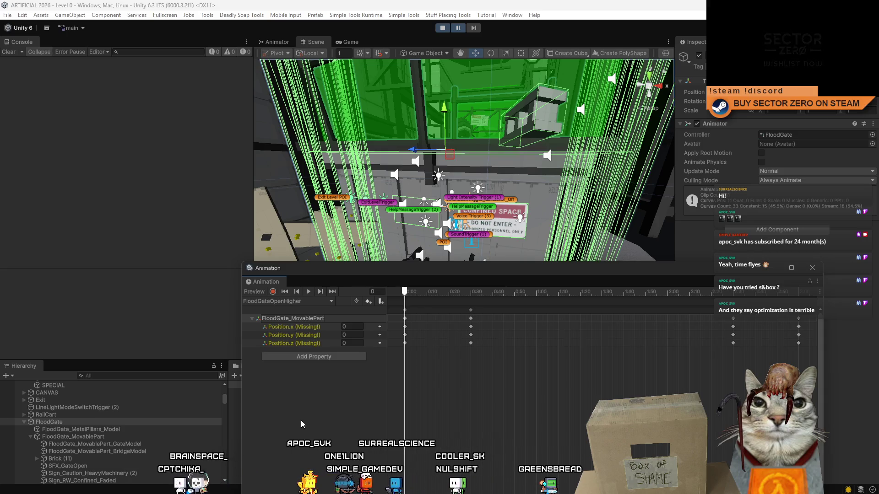
key("Return")
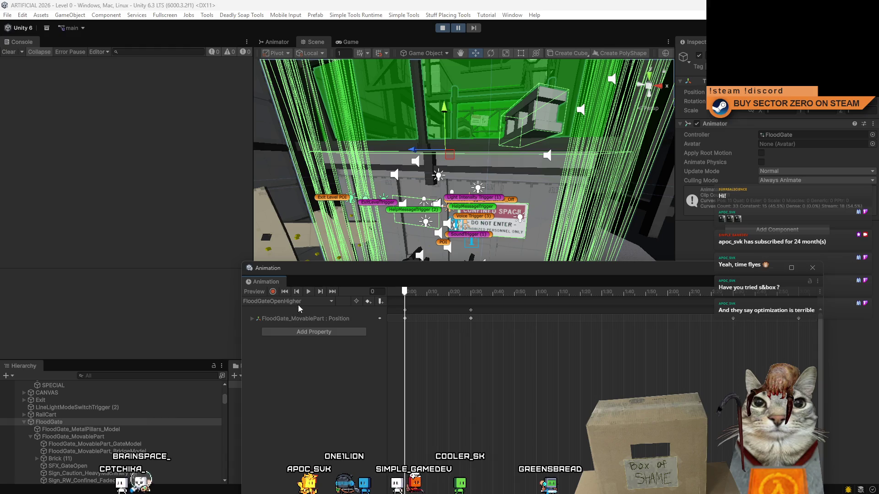
Rebind the missing MovablePart track in FloodGateOpenHigherIDLE to FloodGate_MovablePart
left_click(297, 301)
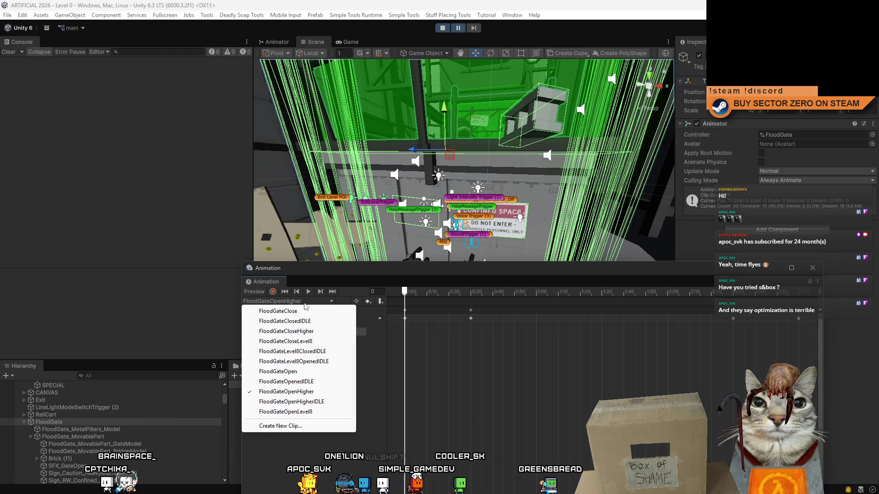
left_click(324, 402)
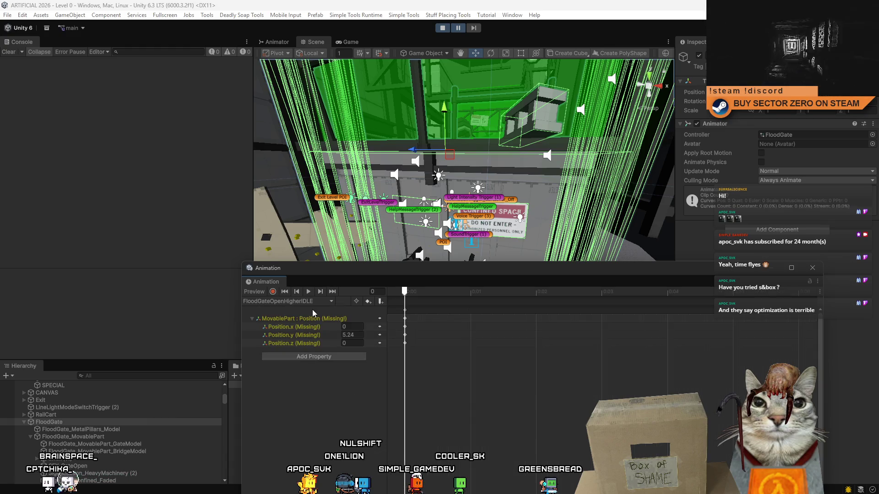
left_click(290, 319)
type("FloodGate_MovablePart")
key("Return")
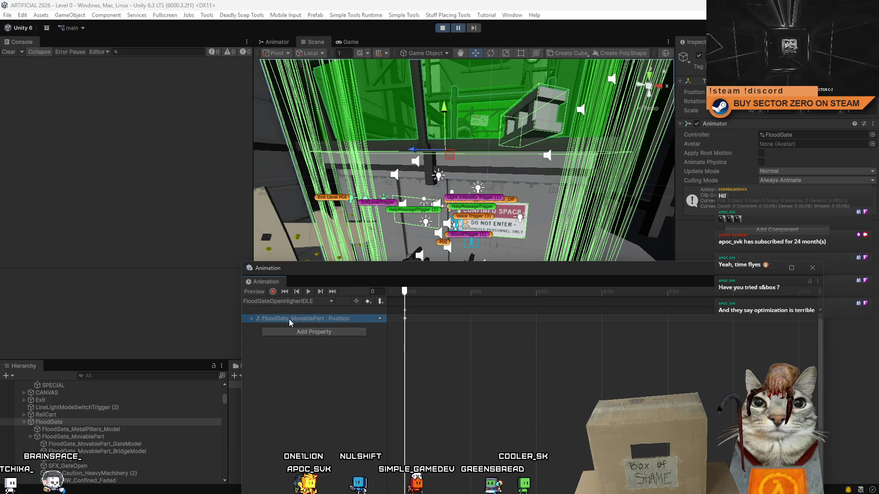
Check the tracks of the remaining FloodGate clips (Open, Close, CloseHigher, CloseLevel8, OpenLevel8), then leave Play mode
left_click(313, 301)
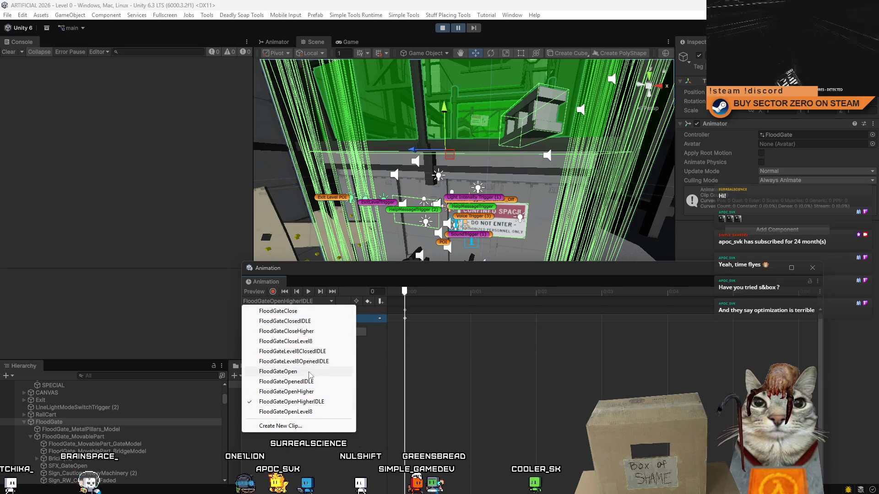
left_click(282, 371)
left_click(290, 302)
left_click(281, 311)
left_click(293, 313)
left_click(292, 301)
left_click(295, 331)
left_click(292, 301)
left_click(285, 342)
left_click(292, 301)
left_click(298, 343)
left_click(292, 301)
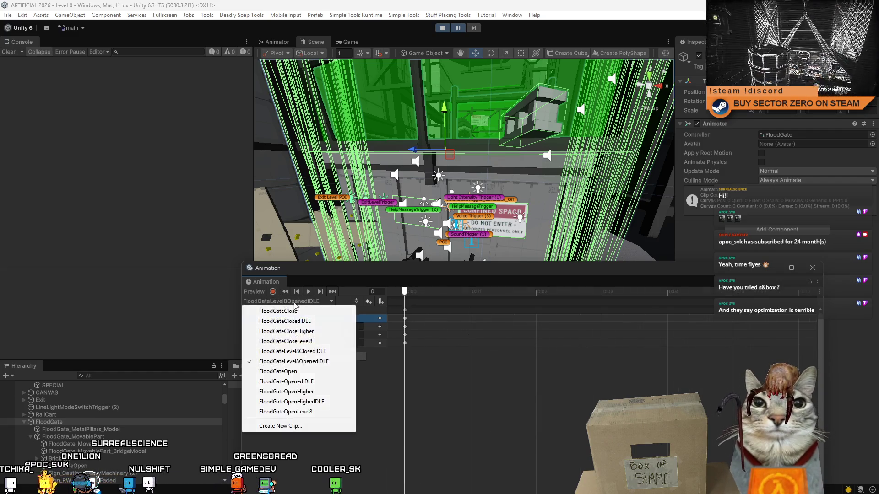
left_click(289, 372)
left_click(293, 302)
left_click(295, 385)
left_click(292, 301)
left_click(300, 411)
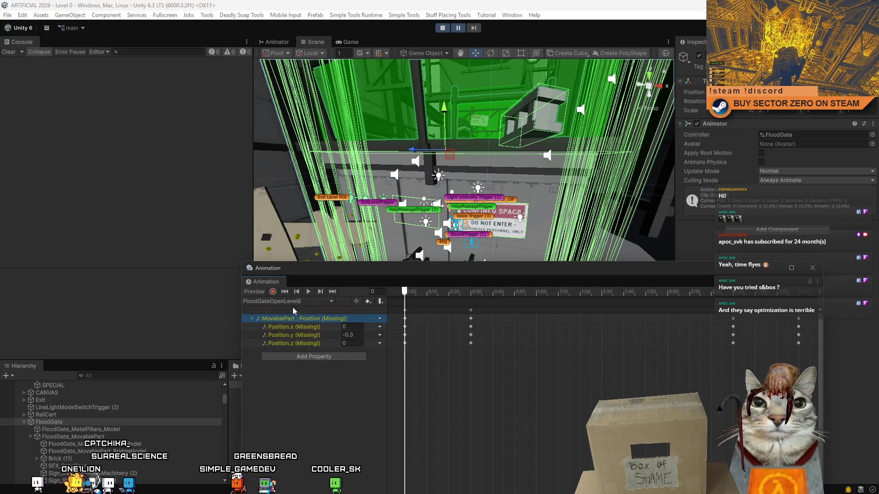
left_click(294, 305)
left_click(310, 403)
left_click(295, 301)
left_click(295, 392)
key("ctrl+p")
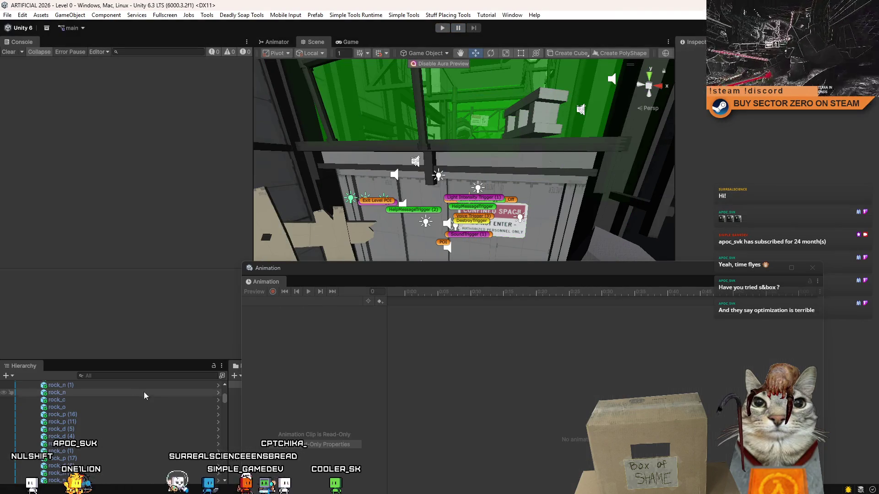
Reopen the FloodGate controller's state graph, filter the Hierarchy by 'flood gate' and select FloodGate
left_click(812, 268)
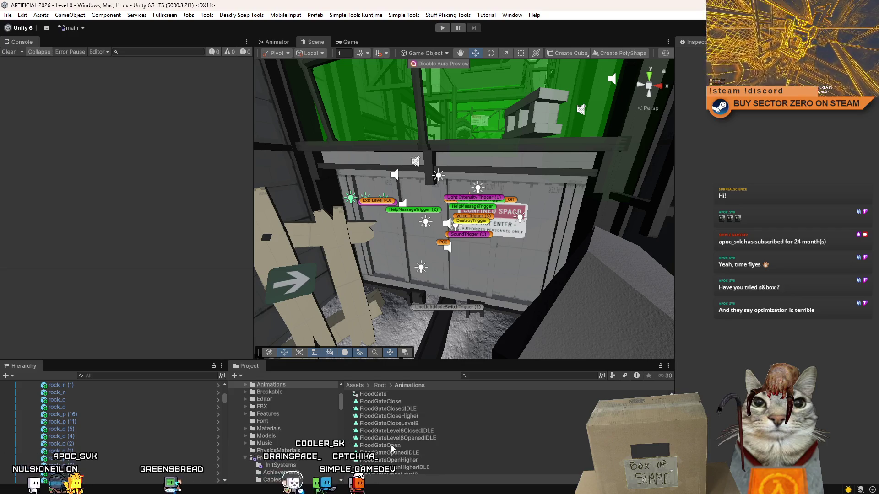
scroll(399, 437, "up", 1)
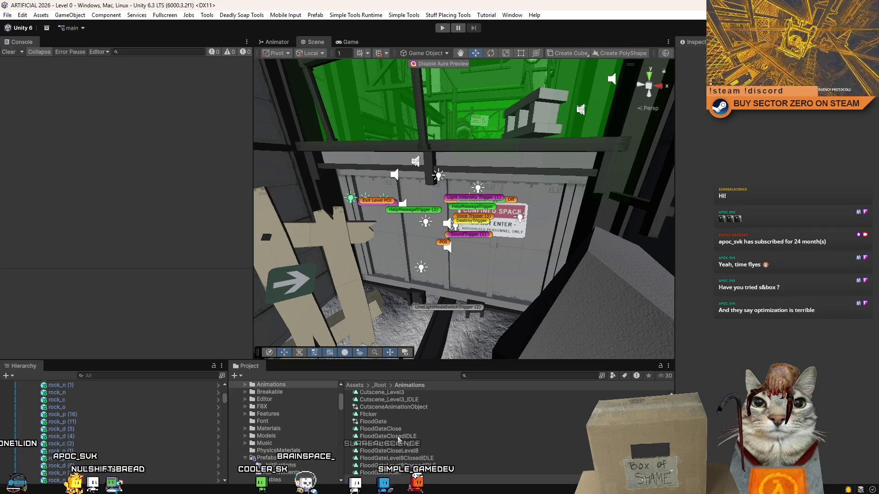
left_click(391, 422)
double_click(391, 422)
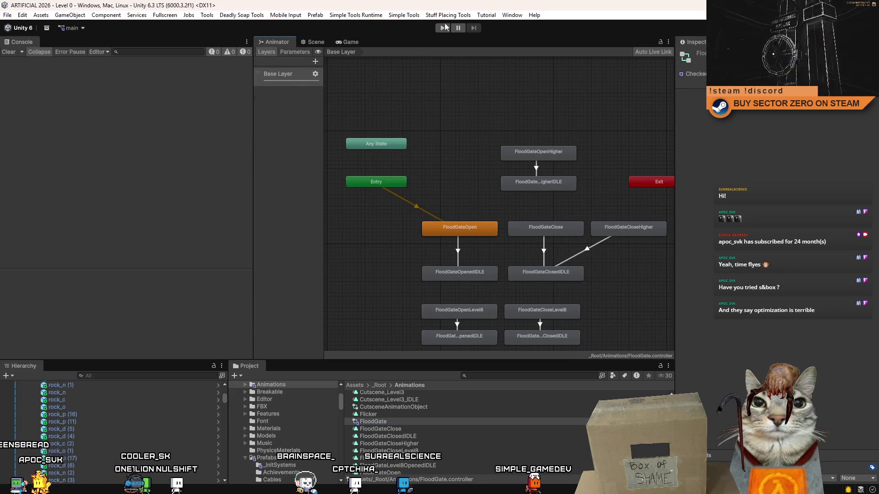
left_click(182, 376)
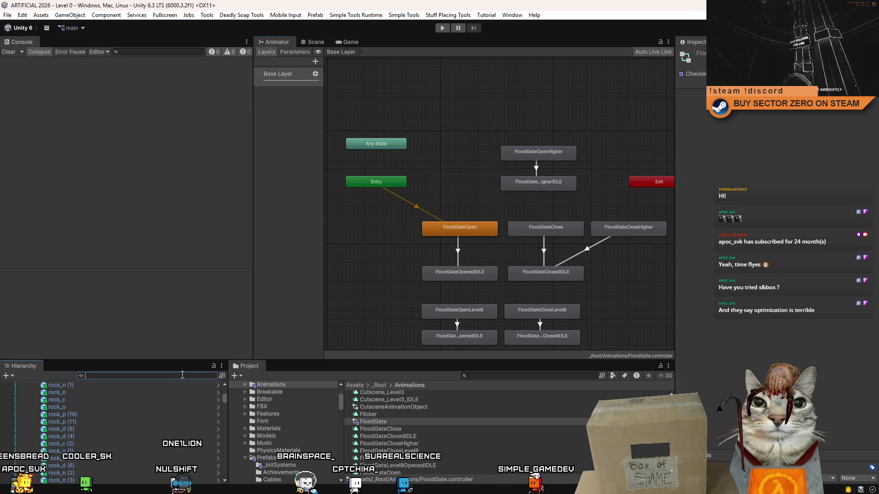
type("flood gate")
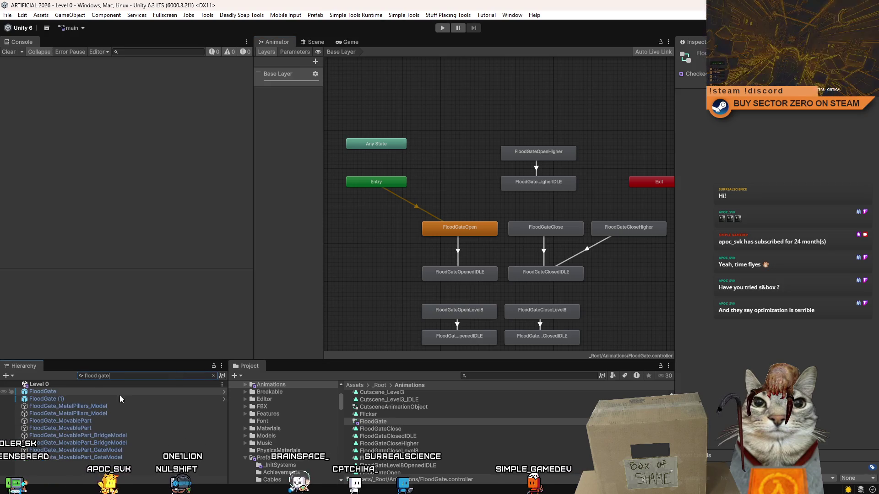
left_click(104, 392)
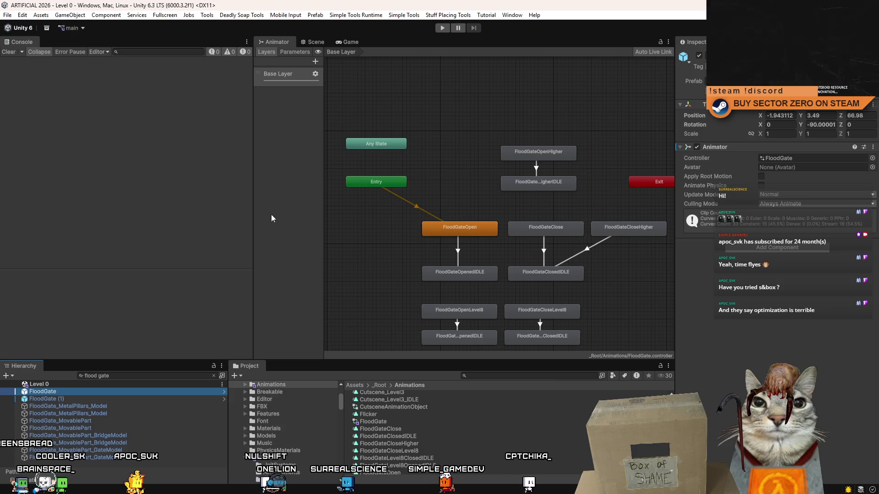
left_click(512, 15)
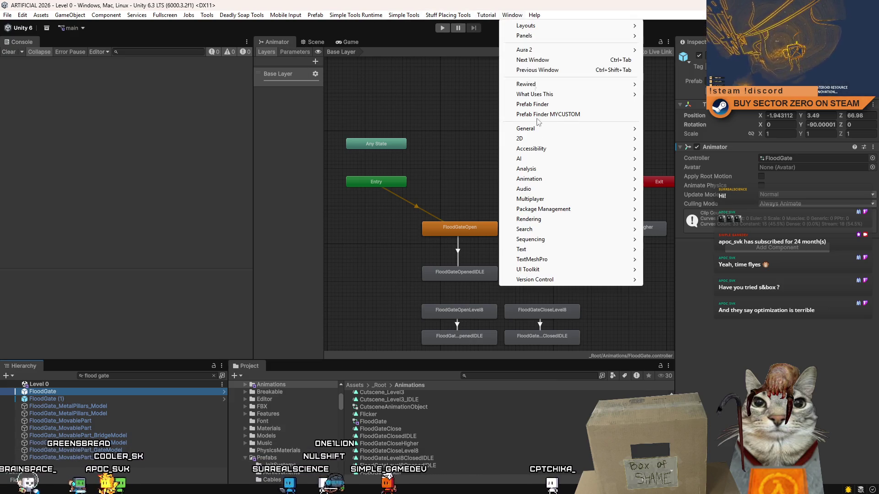
Repoint the MovablePart tracks in FloodGateClose and FloodGateClosedIDLE to FloodGate_MovablePart
mouse_move(529, 179)
left_click(670, 179)
left_click(323, 216)
left_click(296, 234)
left_click(296, 235)
left_click(318, 215)
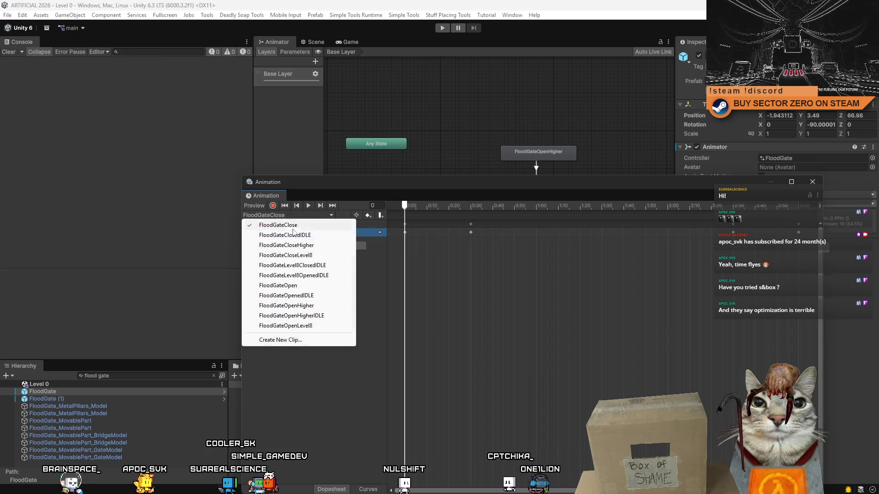
left_click(294, 230)
left_click(288, 233)
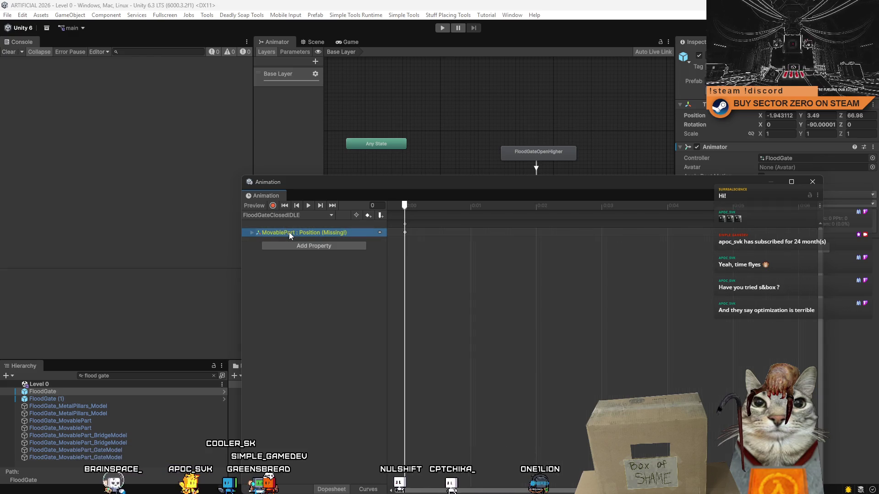
type("FloodGate_MovablePart")
Check the MovablePart tracks in FloodGateCloseHigher, FloodGateCloseLevel8 and FloodGateLevel8ClosedIDLE
left_click(301, 215)
left_click(392, 234)
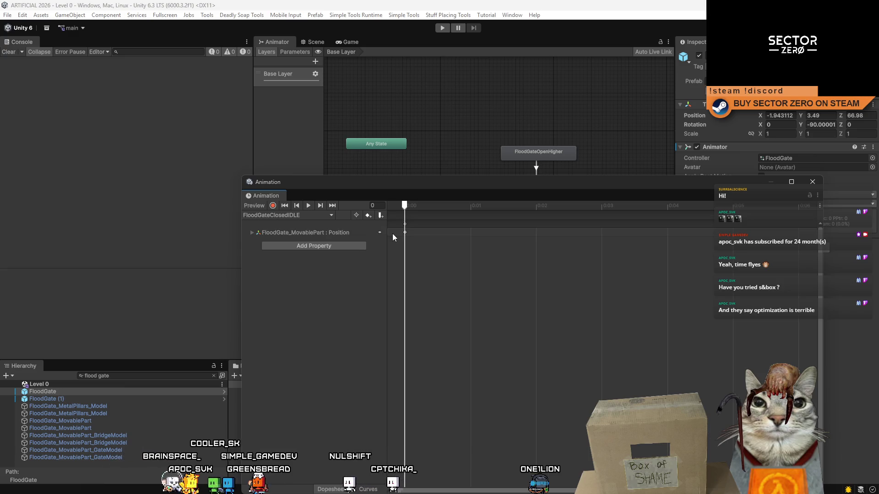
left_click(306, 214)
left_click(297, 236)
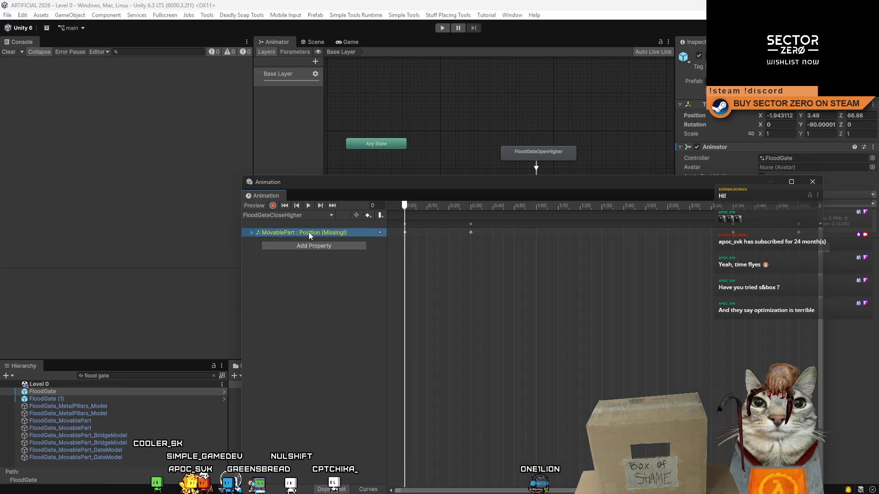
left_click(325, 295)
left_click(293, 215)
left_click(302, 256)
left_click(285, 233)
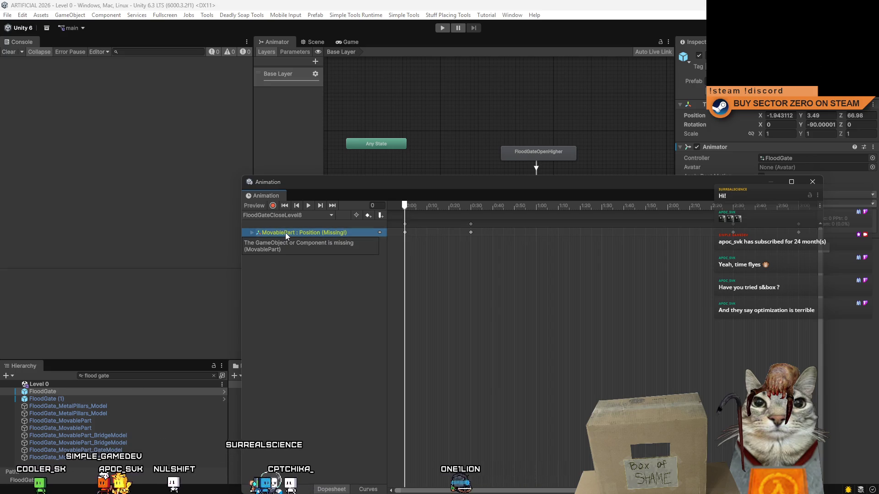
left_click(293, 215)
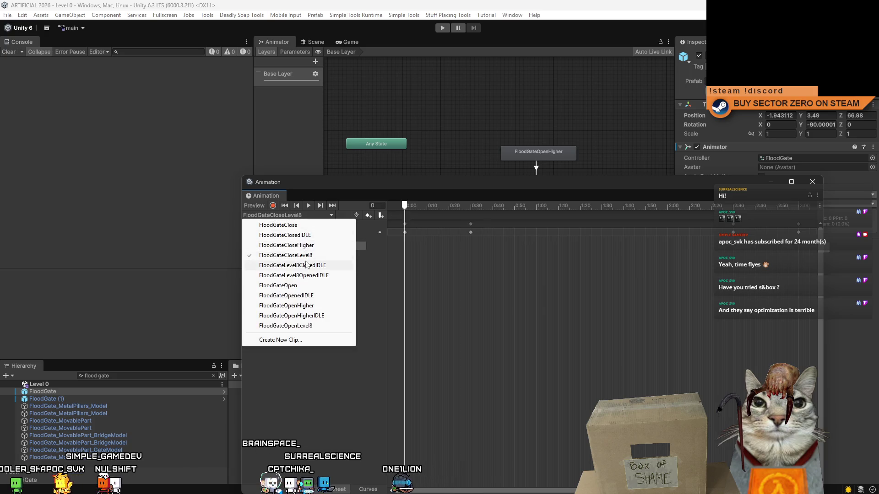
left_click(303, 263)
left_click(284, 233)
Revisit the Level8 closed clips and rebind FloodGateLevel8OpenedIDLE's track to FloodGate_MovablePart
left_click(316, 288)
left_click(306, 217)
left_click(309, 254)
left_click(299, 217)
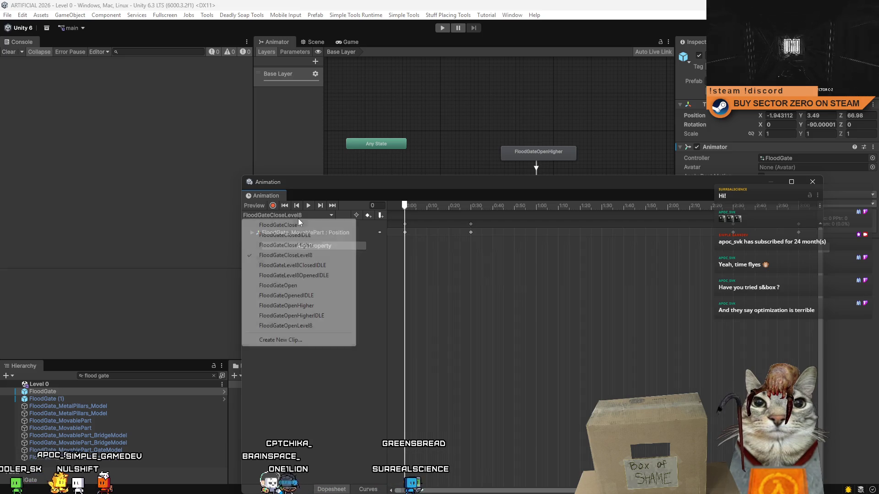
left_click(308, 266)
left_click(303, 216)
left_click(308, 279)
left_click(288, 233)
double_click(288, 233)
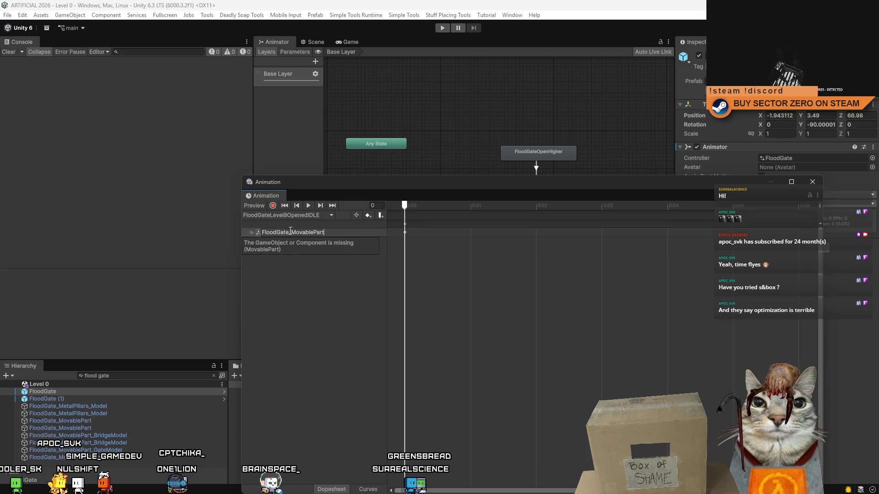
key("Return")
Rebind the missing tracks in FloodGateOpen and FloodGateOpenedIDLE to FloodGate_MovablePart
left_click(307, 216)
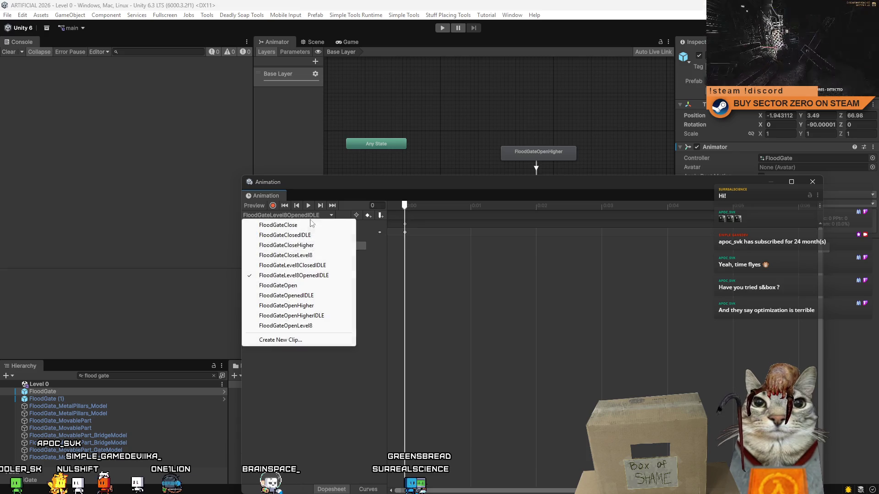
left_click(305, 289)
double_click(285, 231)
type("FloodGate_MovablePart")
key("Return")
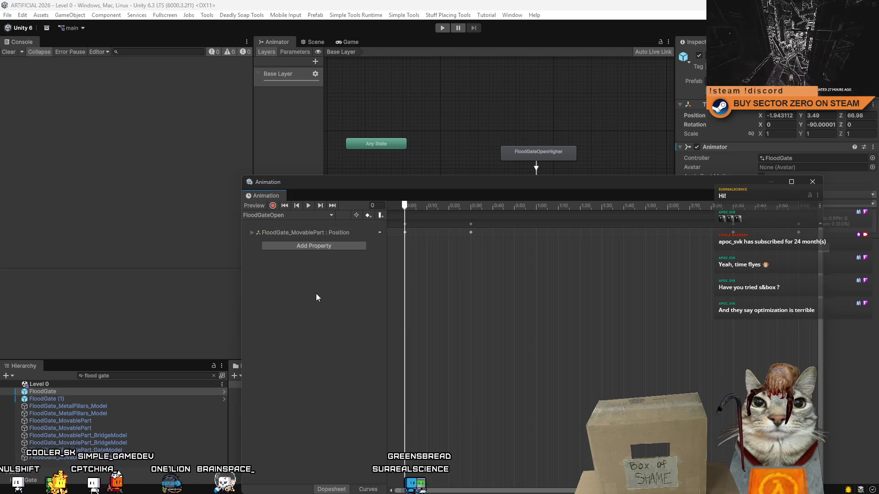
left_click(292, 216)
left_click(295, 296)
left_click(298, 233)
double_click(299, 233)
type("FloodGate_MovablePart")
key("Return")
Check FloodGateOpenHigher and OpenHigherIDLE, then rebind FloodGateOpenLevel8's track to FloodGate_MovablePart
left_click(296, 216)
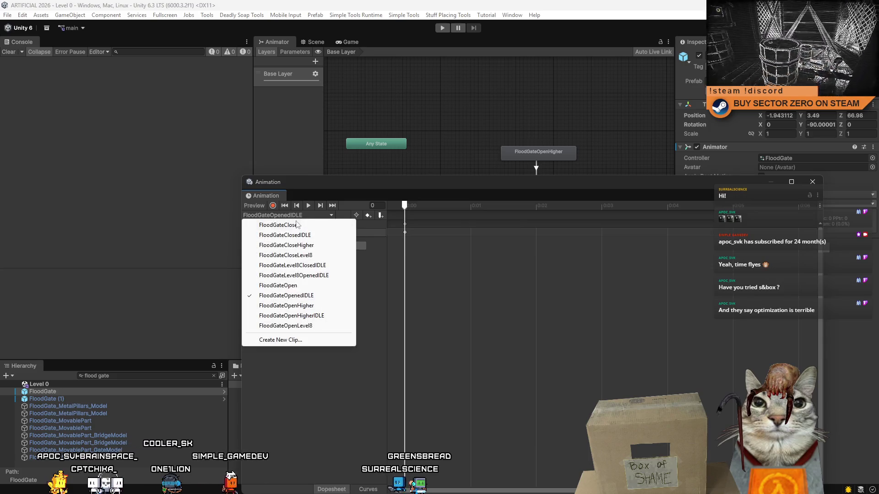
left_click(299, 300)
left_click(295, 214)
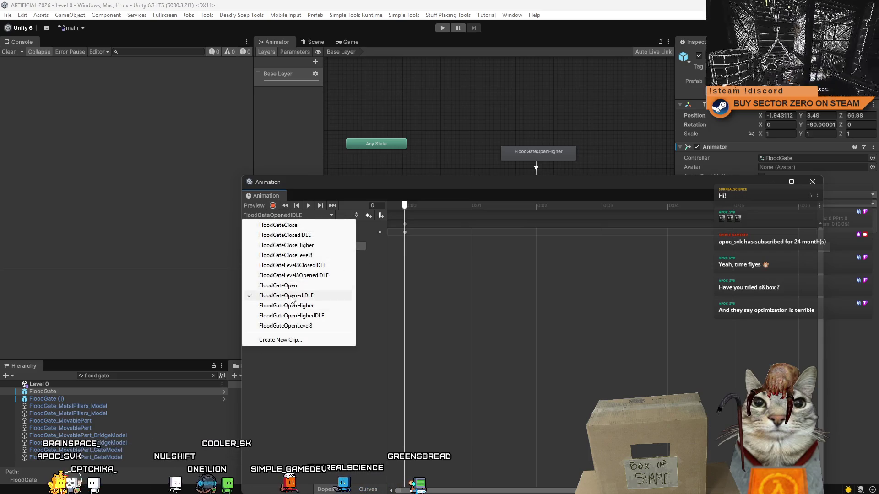
left_click(299, 306)
left_click(295, 215)
left_click(291, 315)
left_click(303, 215)
left_click(285, 326)
left_click(290, 234)
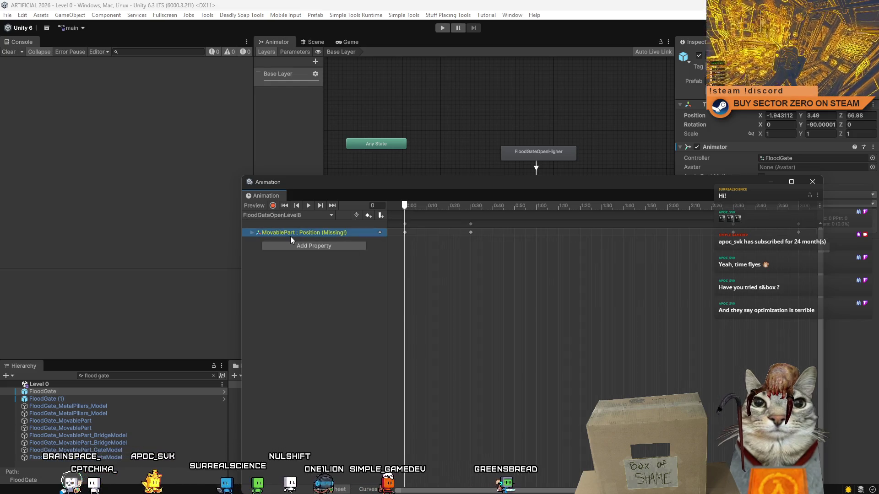
left_click(296, 237)
type("FloodGate_MovablePart")
key("Return")
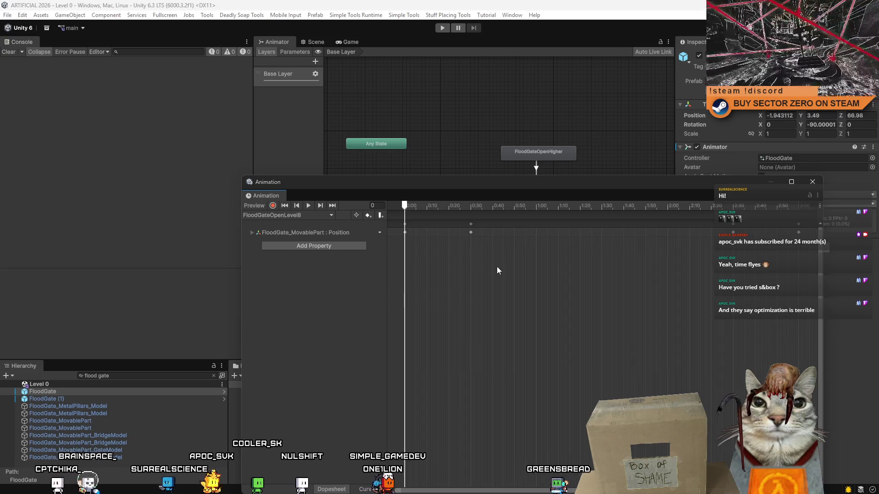
Close the Animation window and save the scene
left_click(812, 182)
left_click(9, 15)
left_click(27, 60)
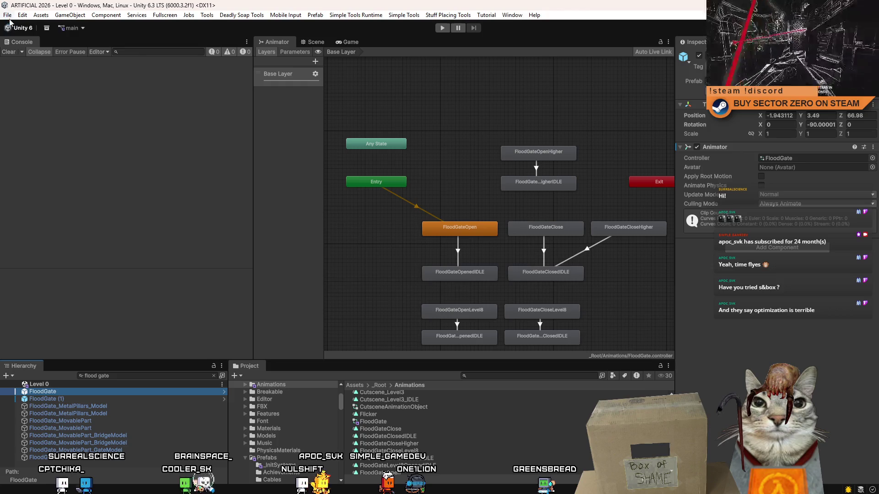
Save the project and start a playtest, clearing the Console and briefly pausing the game
left_click(9, 18)
left_click(28, 115)
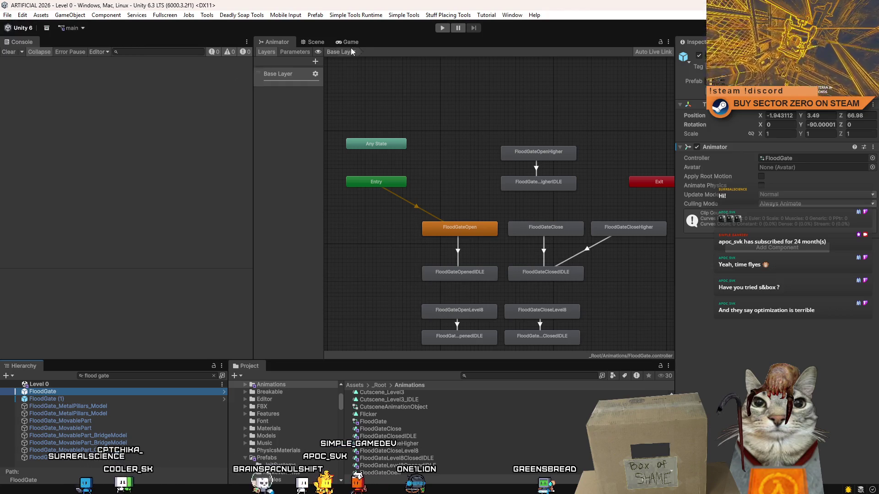
key("ctrl+p")
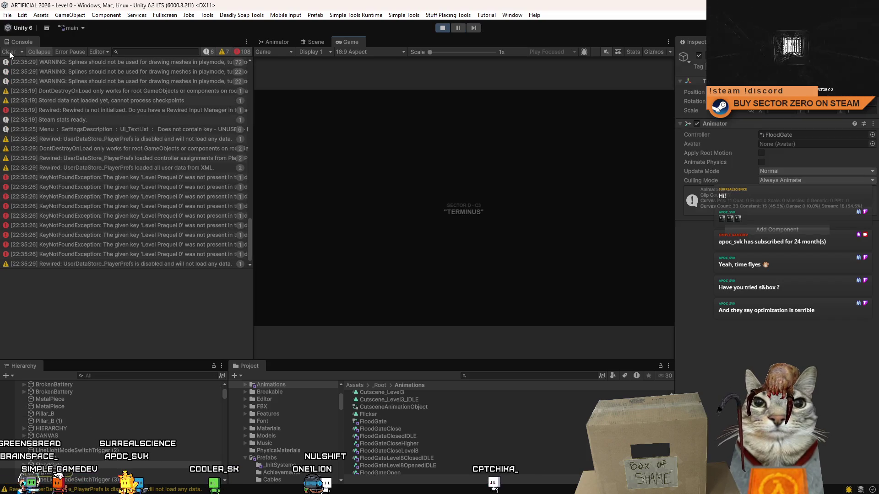
left_click(9, 53)
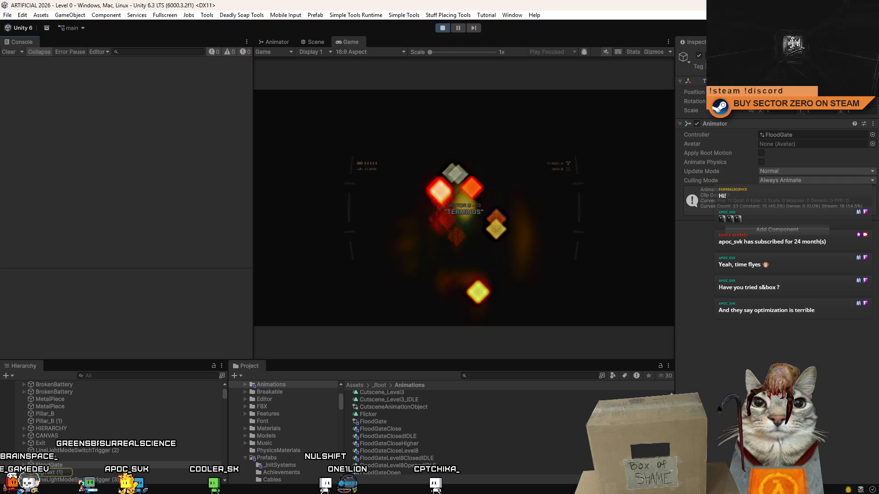
key("Escape")
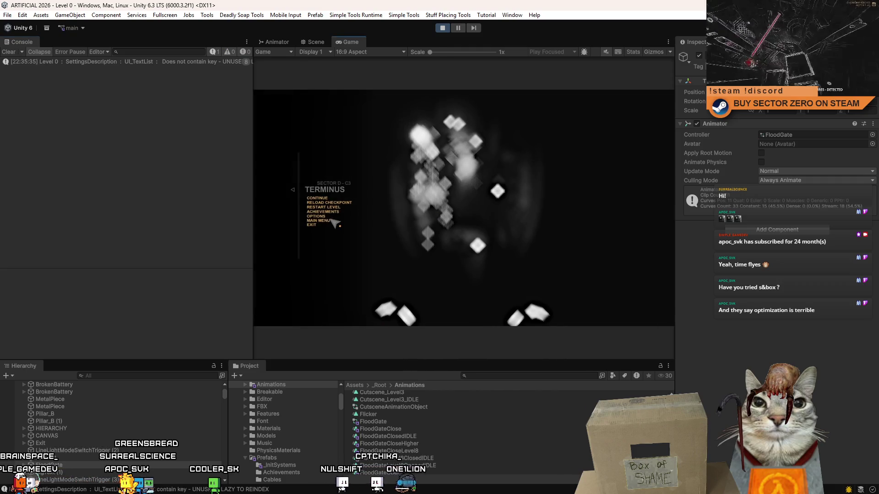
key("Return")
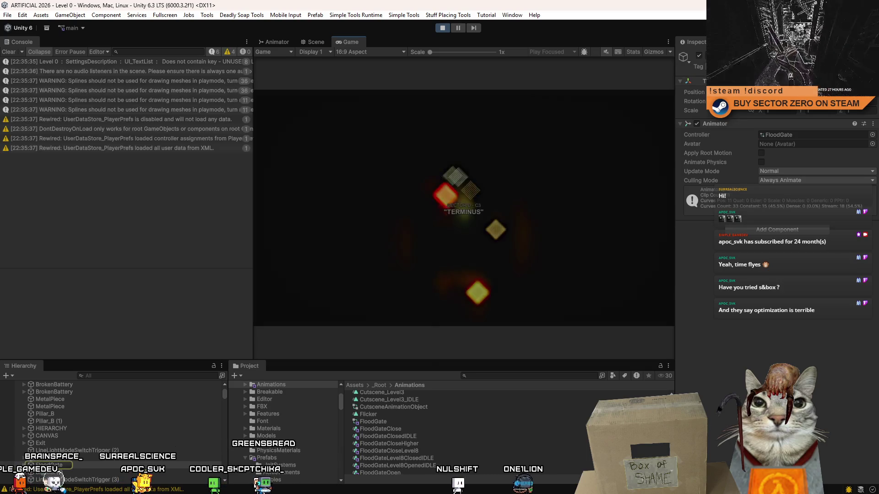
Walk forward down the corridor in full screen, then leave full screen and stop the playtest
key("F10")
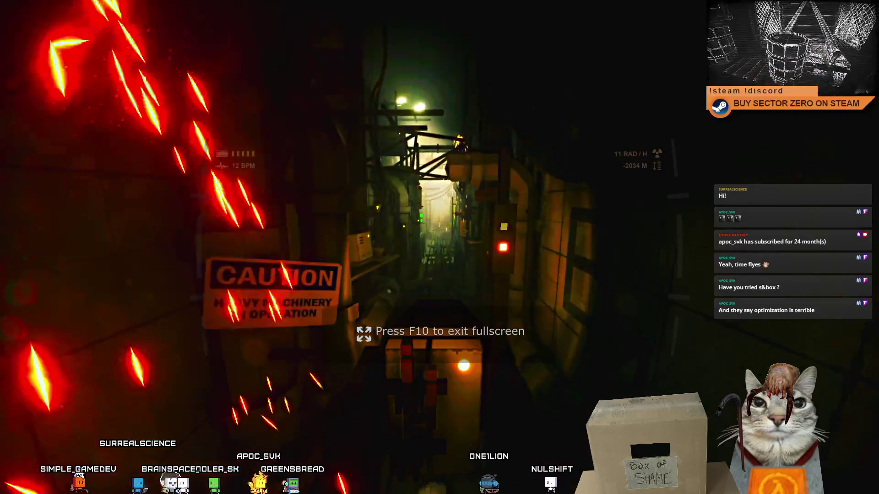
key("w")
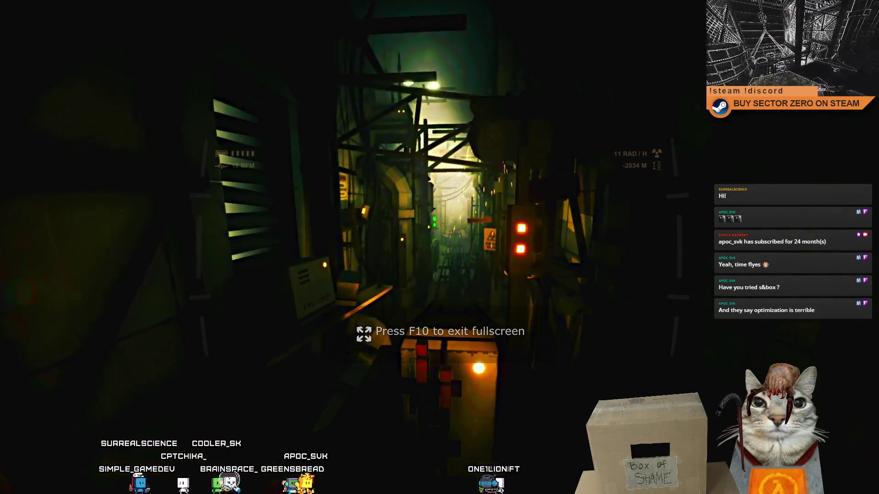
key("w")
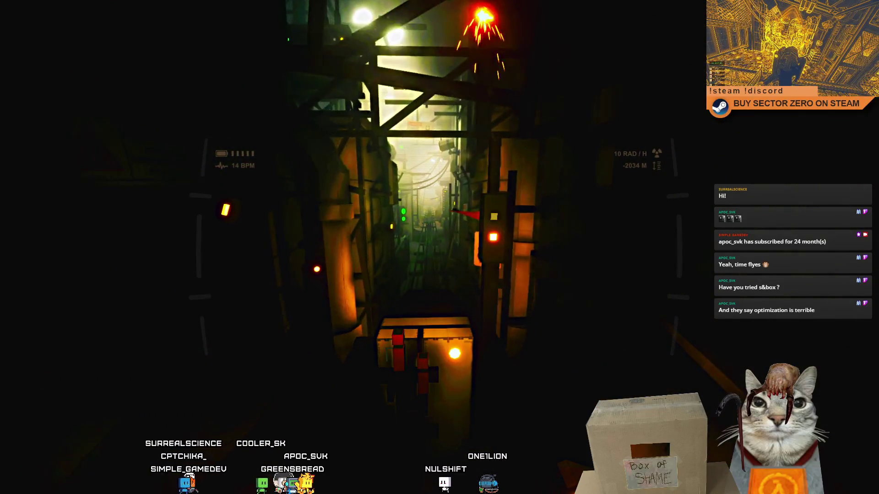
key("w")
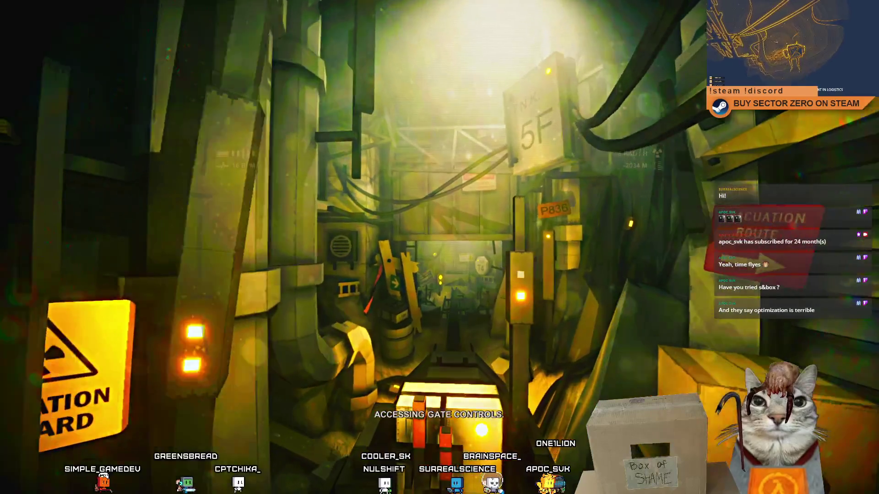
key("Escape")
left_click(445, 28)
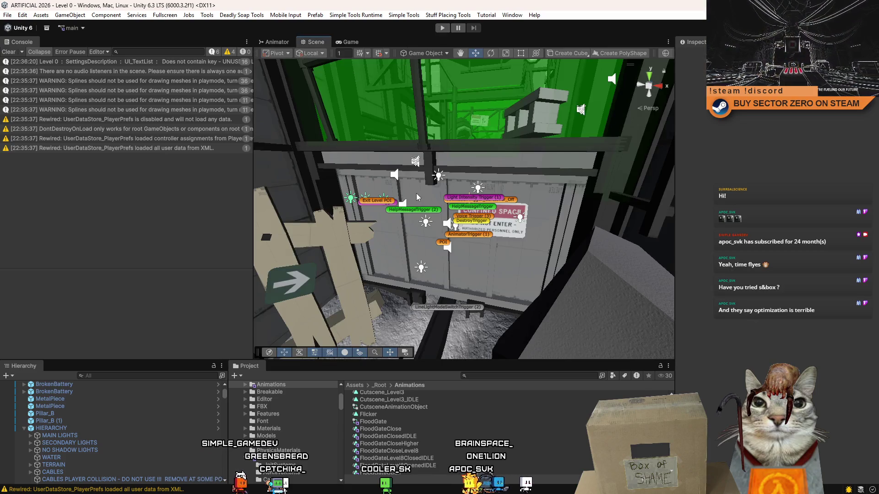
Start the playtest again inside the editor and bring up the in-game pause menu
left_click(417, 193)
key("ctrl+p")
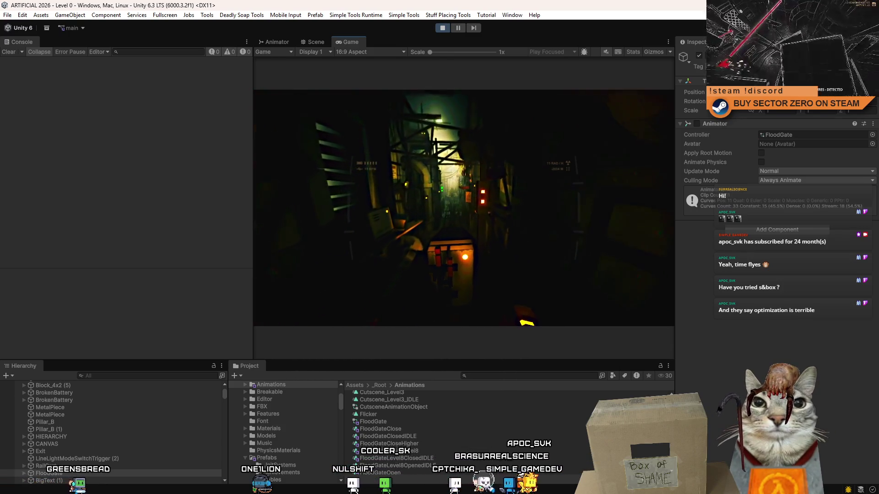
key("Escape")
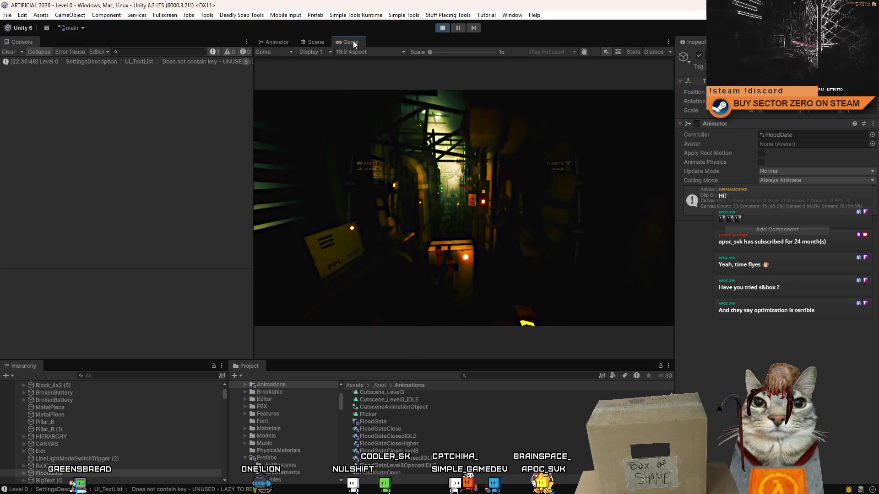
Maximize the Game view, explore up to the machinery shaft's CAUTION sign, then stop the playtest
double_click(352, 41)
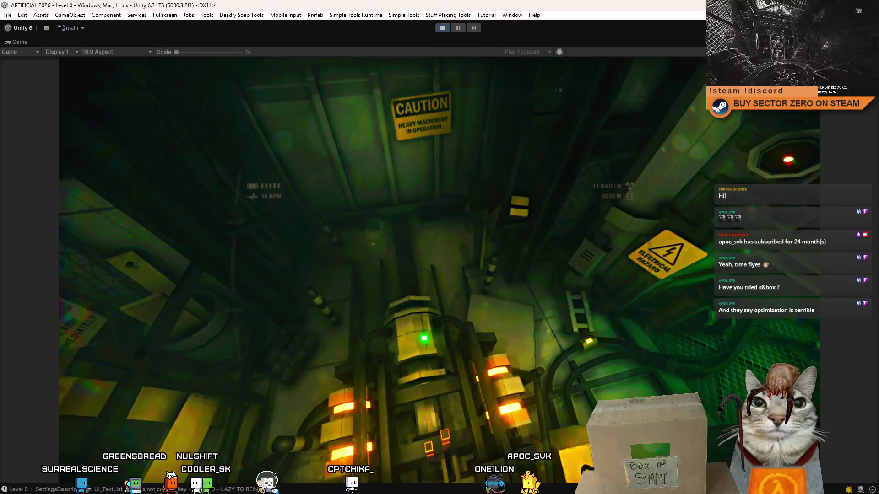
key("F10")
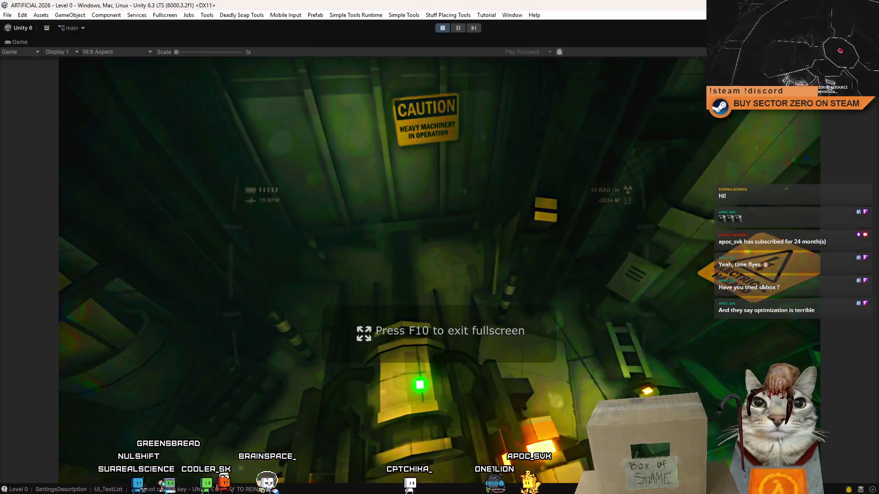
key("Escape")
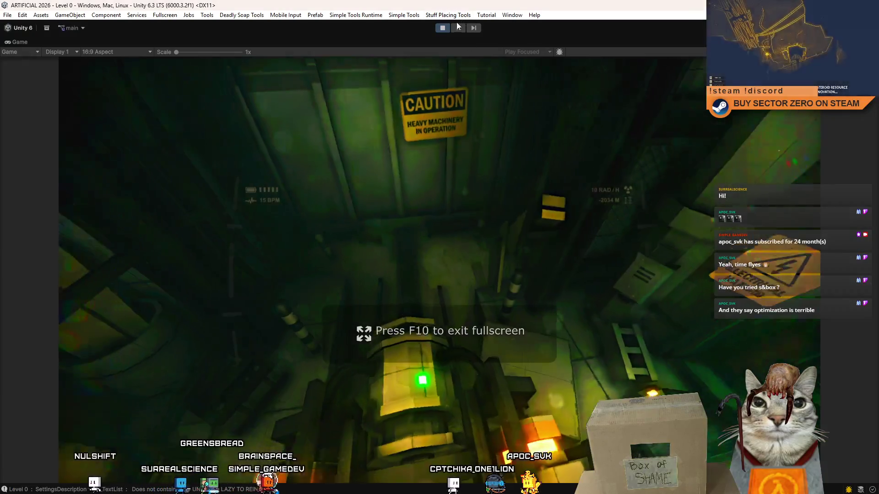
left_click(446, 27)
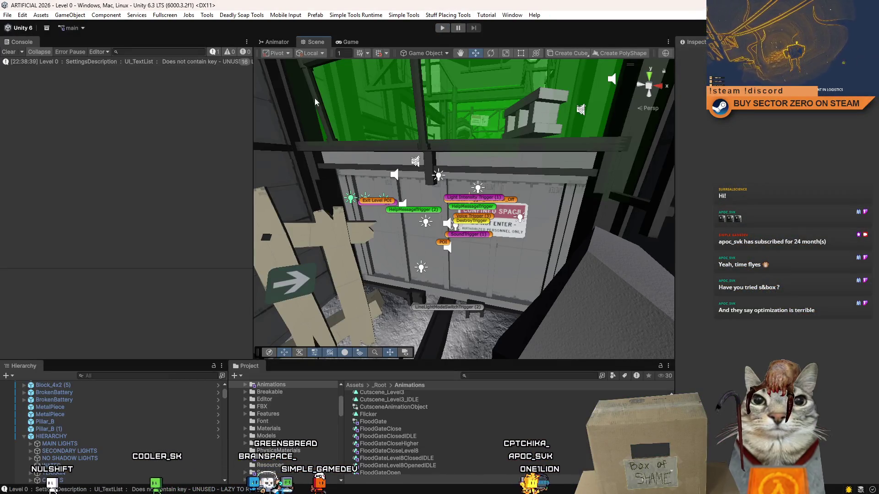
Fly the Scene camera to the T4 door, then launch Simple Tools > Find All PB Objects In Scene
mouse_move(275, 110)
left_mouse_down()
mouse_move(439, 206)
mouse_move(432, 196)
left_mouse_up()
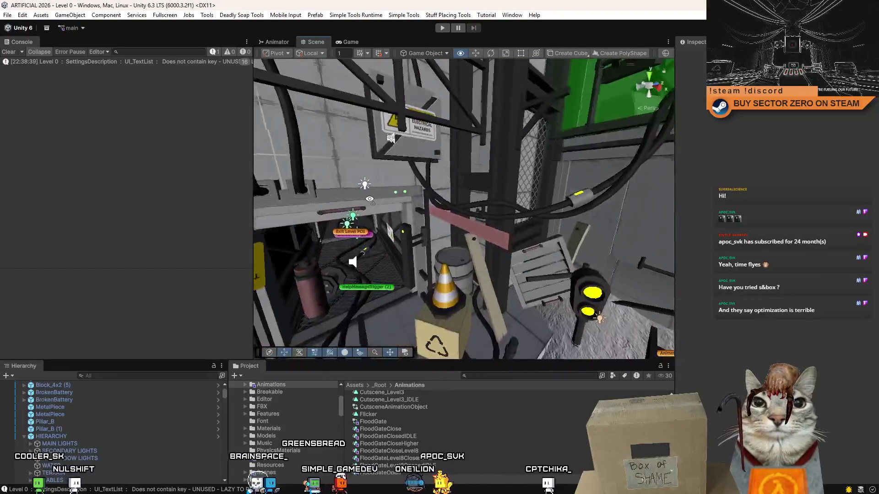
left_click_drag(433, 196, 28, 251)
mouse_move(292, 191)
left_mouse_down()
mouse_move(708, 161)
mouse_move(661, 218)
left_mouse_up()
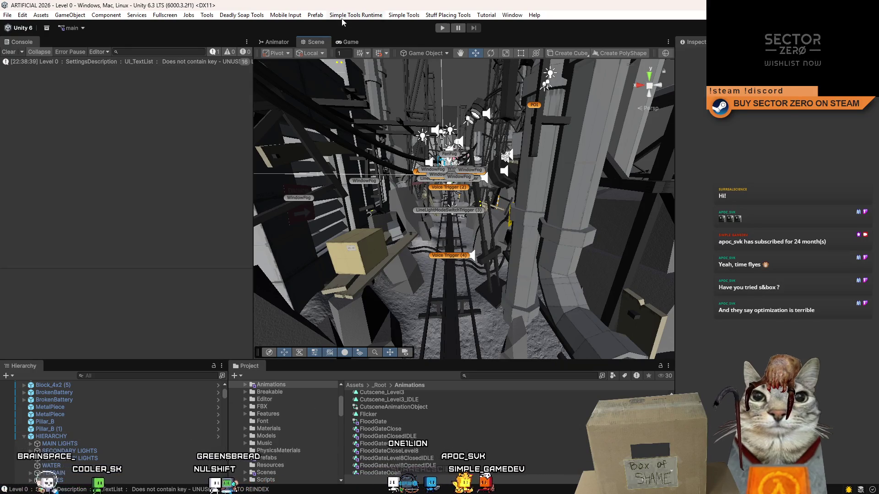
left_click(355, 14)
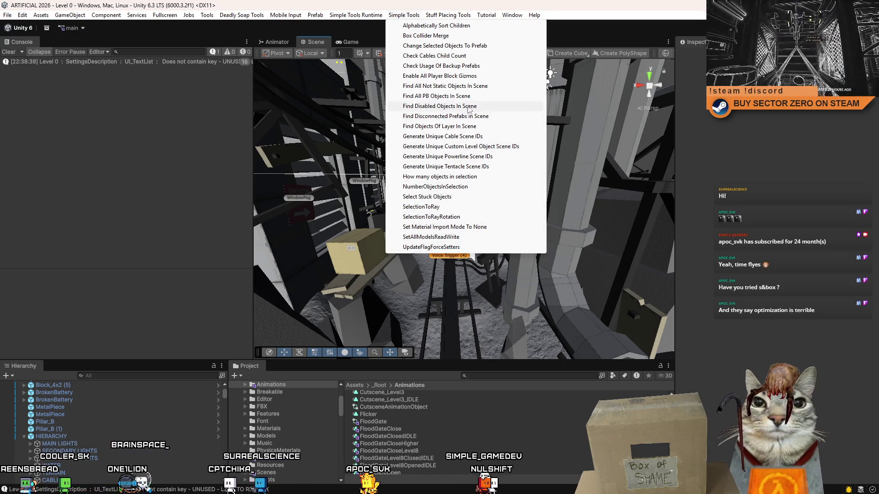
left_click(464, 129)
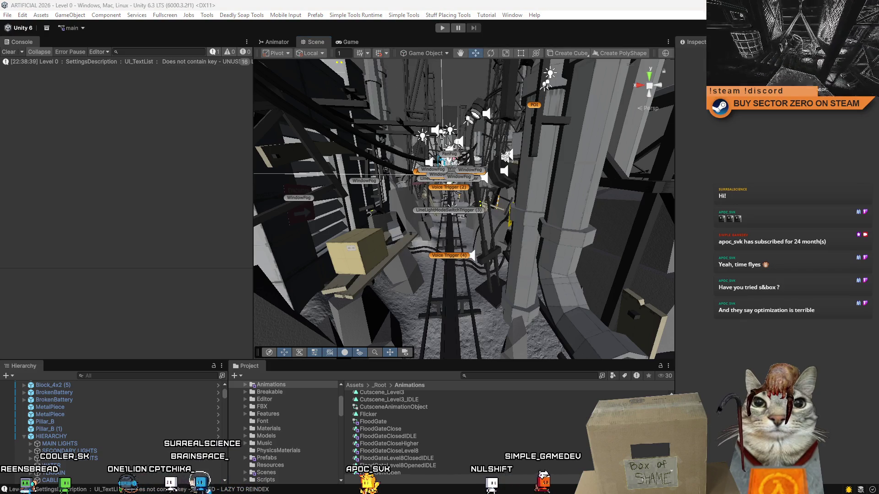
Move the FindAllPBObjectsInScene window left and widen it so every search label reads in full
mouse_move(503, 115)
left_mouse_down()
mouse_move(366, 138)
mouse_move(330, 121)
mouse_move(220, 115)
mouse_move(189, 103)
left_mouse_up()
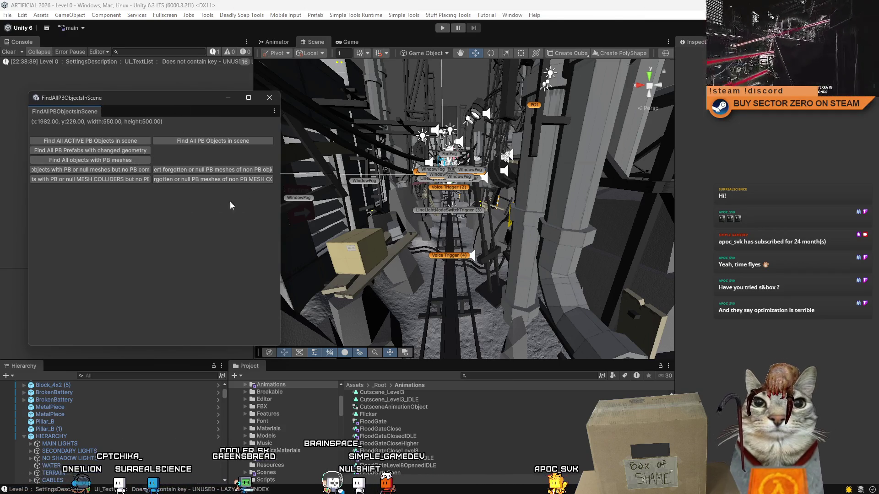
left_click_drag(283, 186, 428, 194)
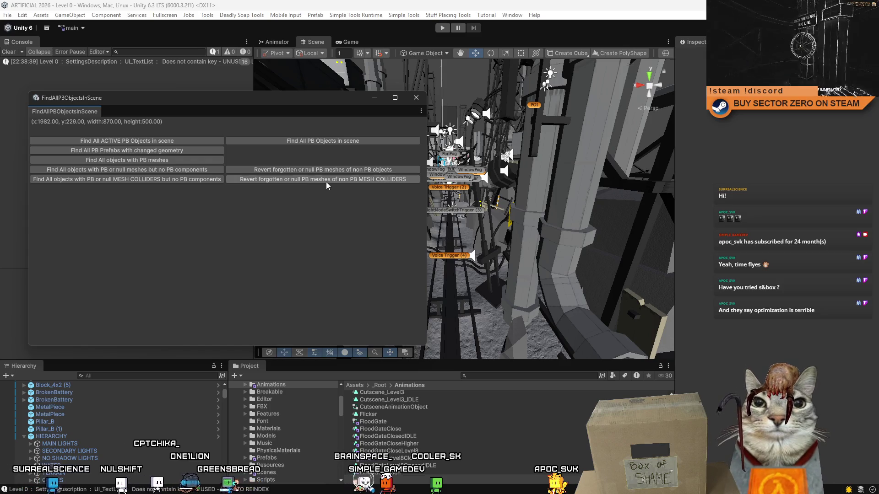
left_click(306, 182)
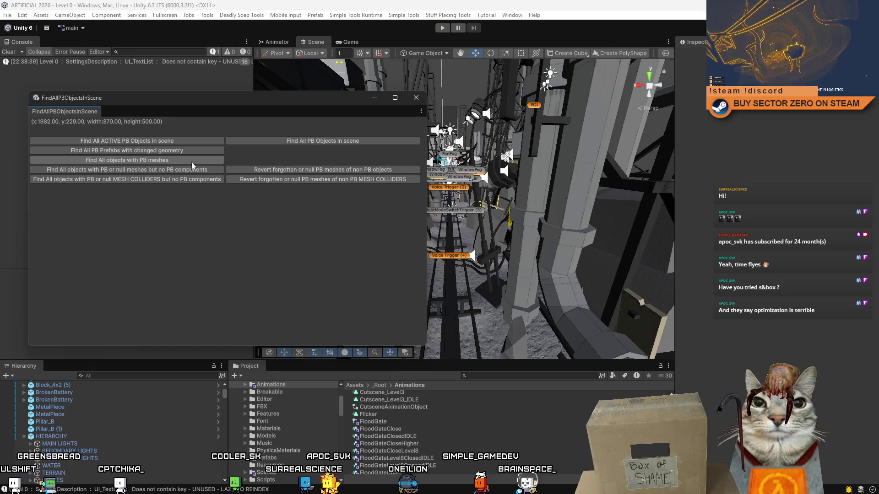
Run 'Find All objects with PB meshes', review the selection around the level, and pick the main rail
left_click(305, 144)
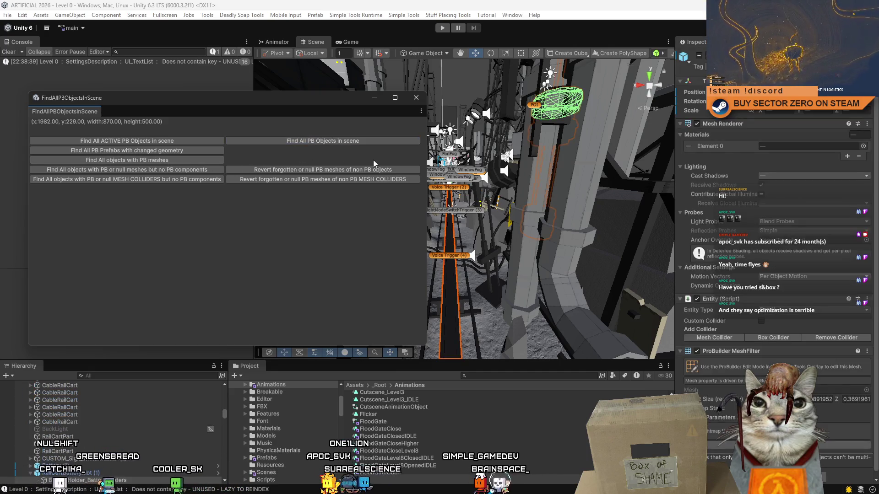
left_click_drag(520, 167, 279, 311)
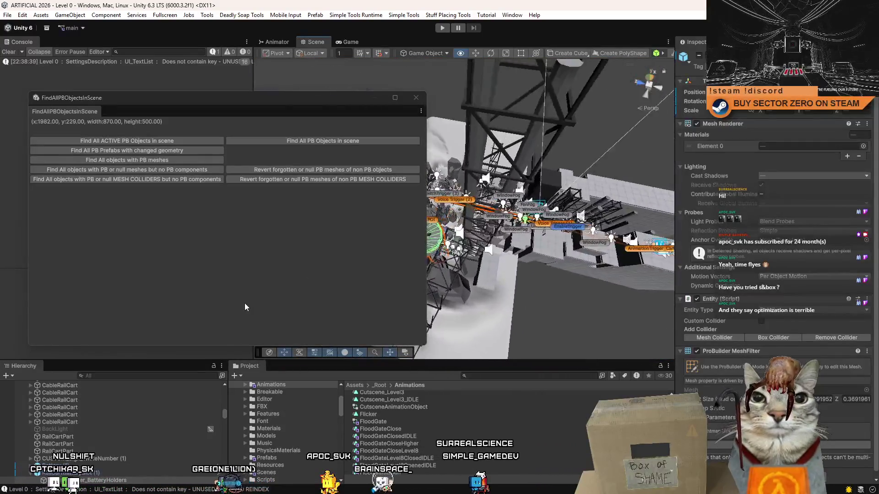
mouse_move(278, 311)
left_mouse_down()
mouse_move(439, 215)
mouse_move(86, 268)
mouse_move(133, 229)
mouse_move(258, 318)
left_mouse_up()
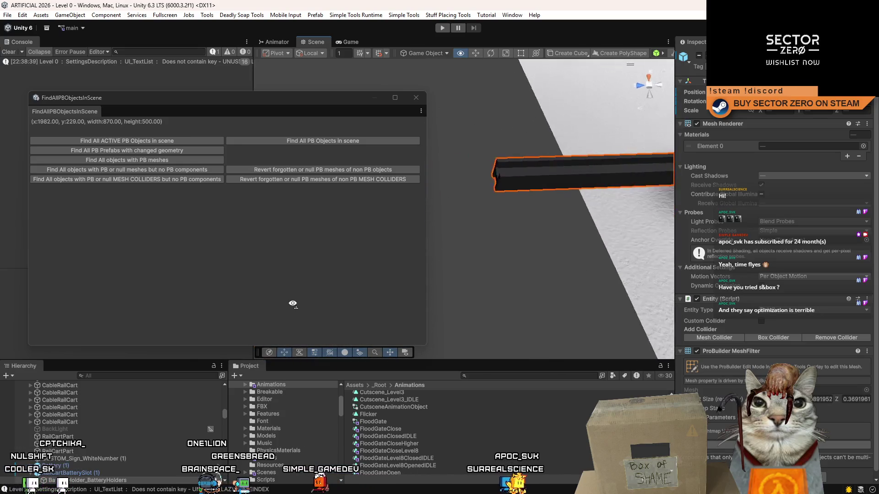
mouse_move(259, 319)
left_mouse_down()
mouse_move(465, 215)
mouse_move(300, 292)
mouse_move(346, 236)
mouse_move(619, 224)
mouse_move(496, 271)
mouse_move(487, 234)
left_mouse_up()
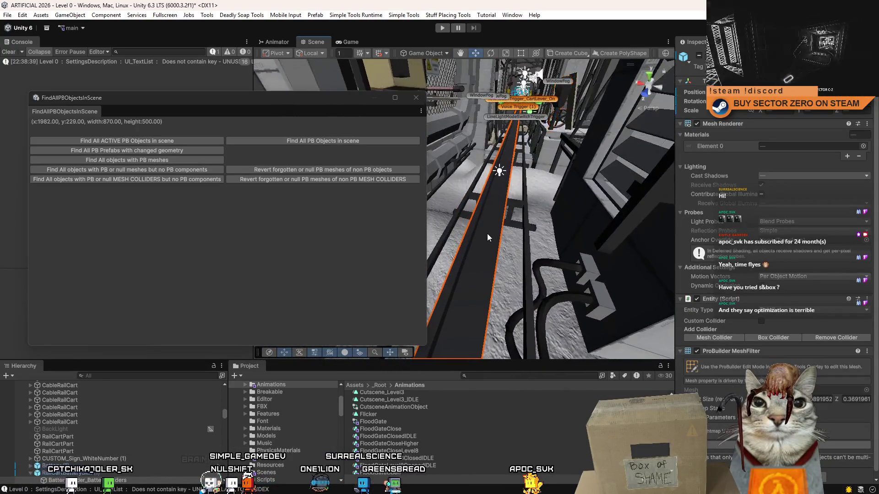
left_click(486, 234)
scroll(711, 315, "down", 2)
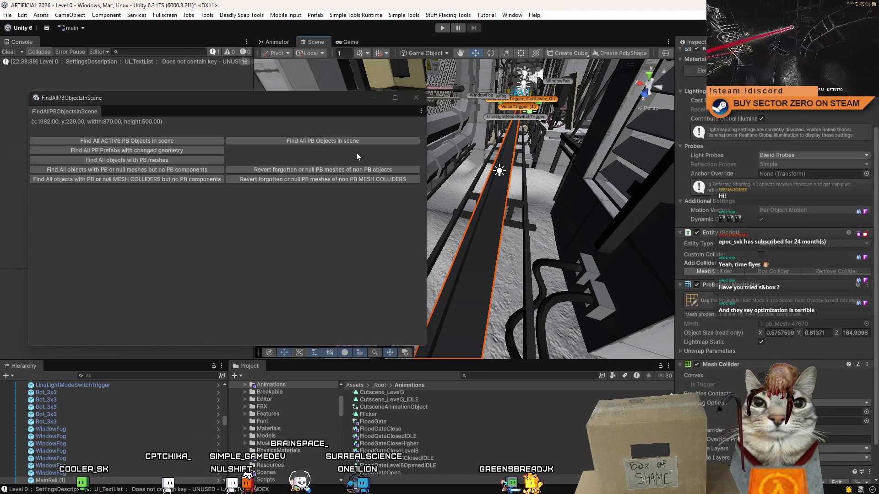
left_click_drag(319, 98, 535, 165)
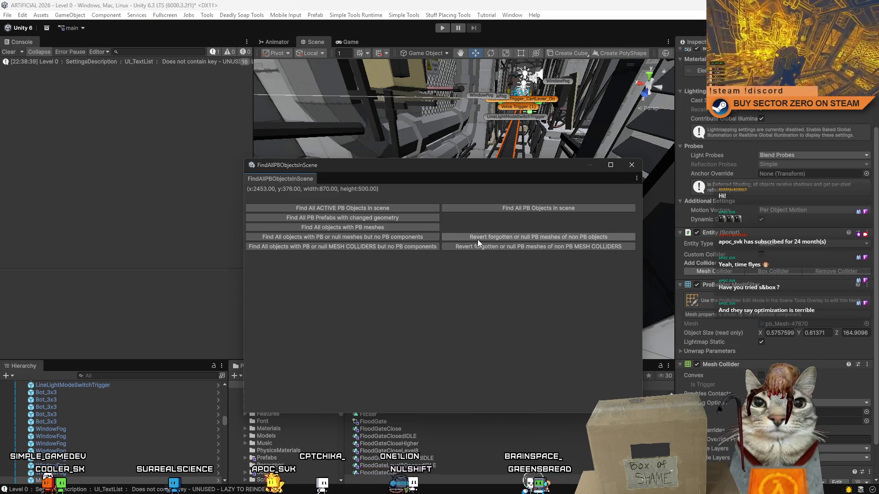
Close the finder window, select a rock block in the level, and bring up the Simple Tools menu
left_click(631, 165)
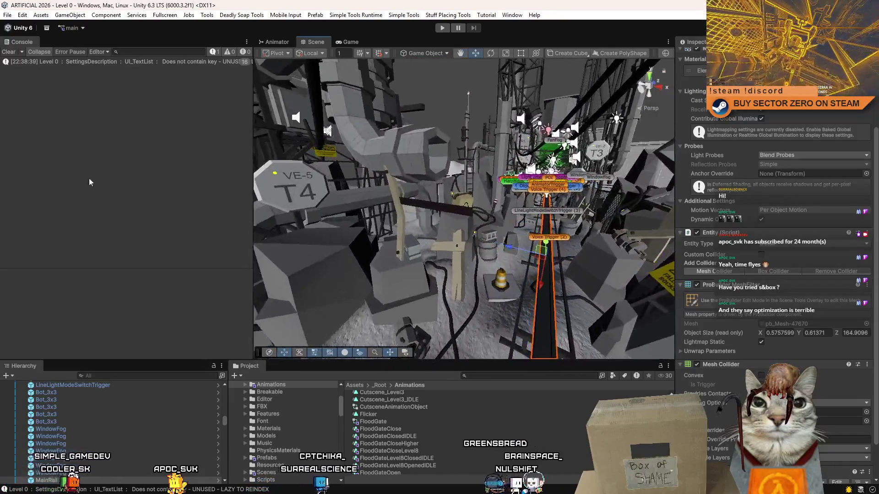
left_click(379, 244)
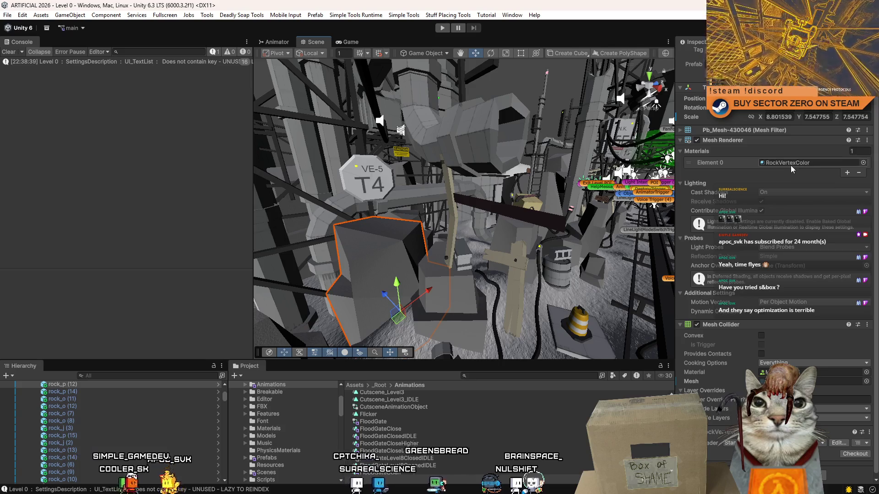
left_click_drag(486, 182, 471, 233)
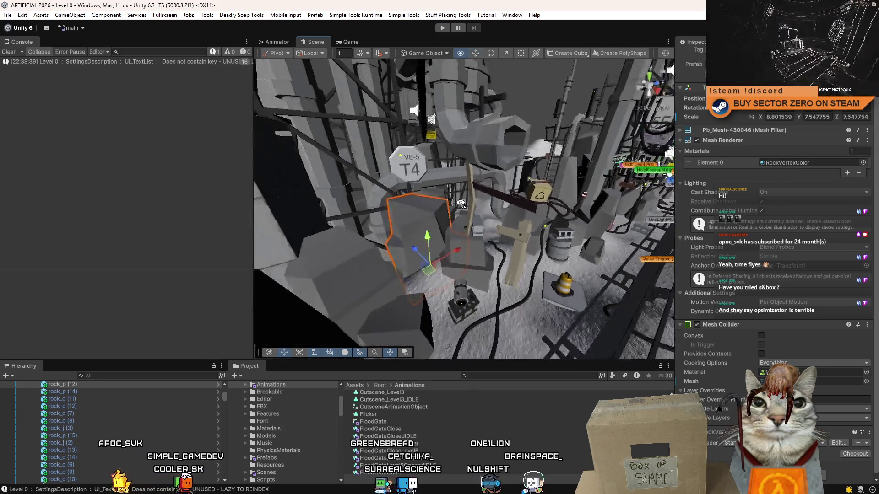
left_click(285, 15)
mouse_move(447, 15)
mouse_move(403, 15)
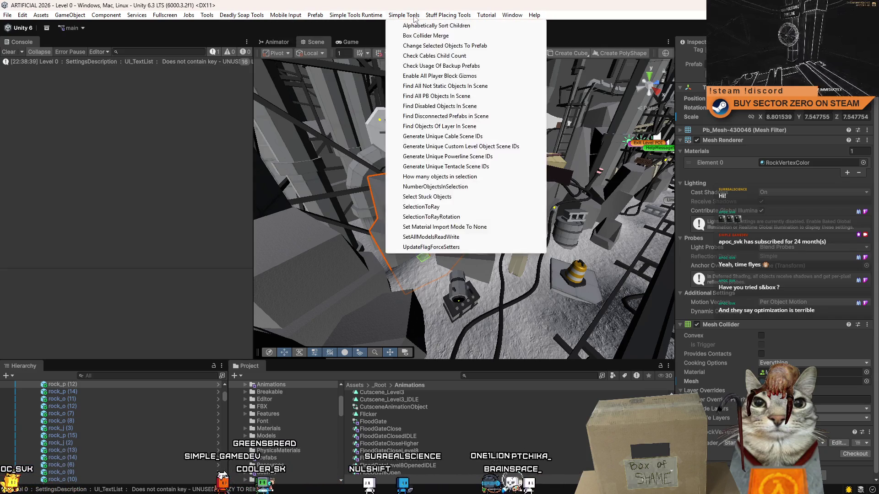
Select the rock mesh Pb_Mesh-429484, review it among the pipes and catwalks, and reopen Simple Tools
left_click(464, 227)
mouse_move(464, 232)
left_mouse_down()
mouse_move(364, 208)
mouse_move(400, 216)
mouse_move(555, 196)
mouse_move(474, 203)
mouse_move(549, 216)
mouse_move(416, 206)
left_mouse_up()
left_click(473, 202)
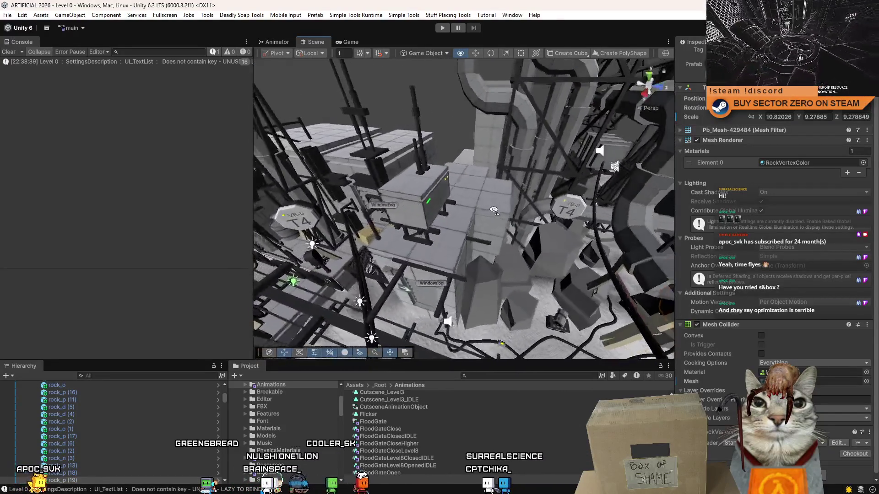
left_click_drag(417, 207, 466, 194)
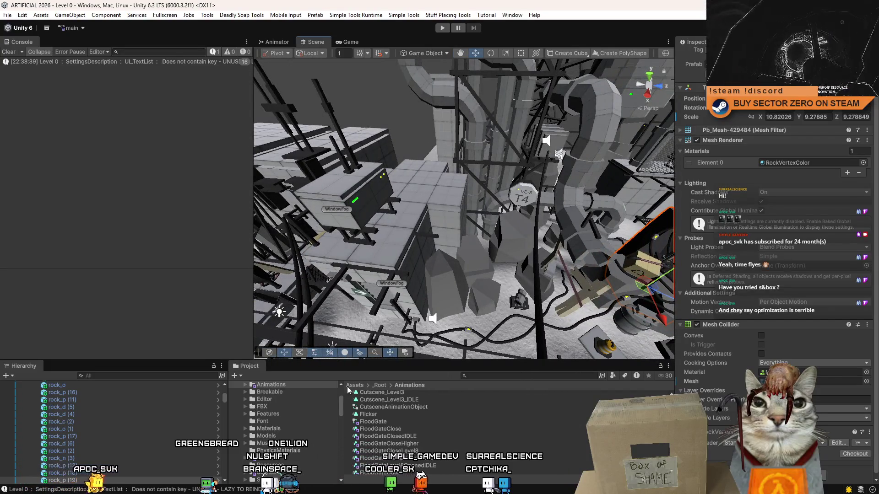
left_click_drag(448, 227, 453, 219)
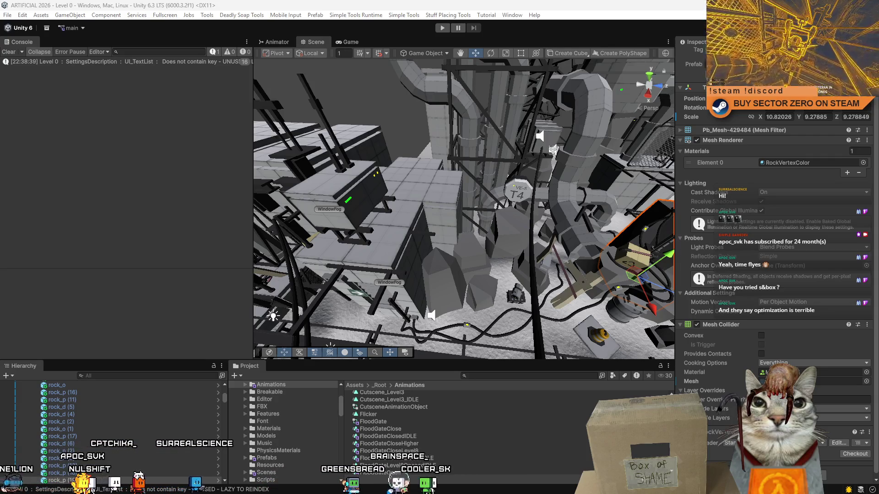
mouse_move(482, 197)
left_mouse_down()
mouse_move(579, 270)
mouse_move(196, 5)
left_mouse_up()
left_click(296, 15)
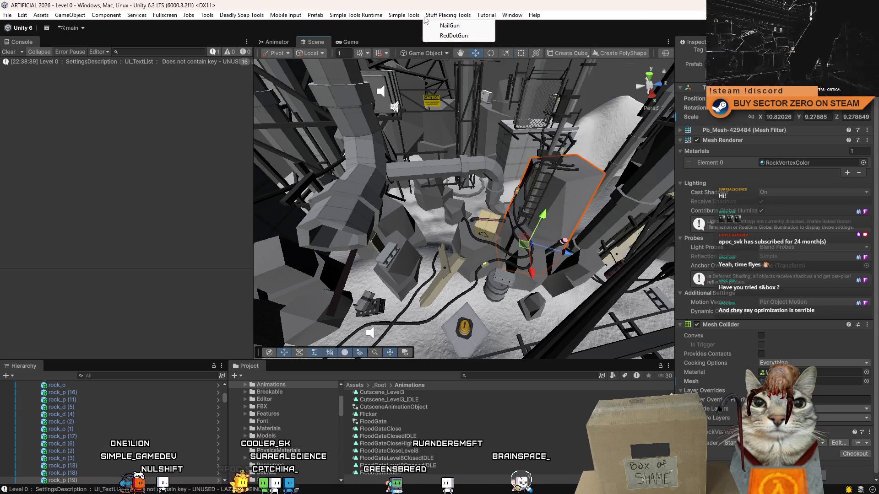
mouse_move(404, 15)
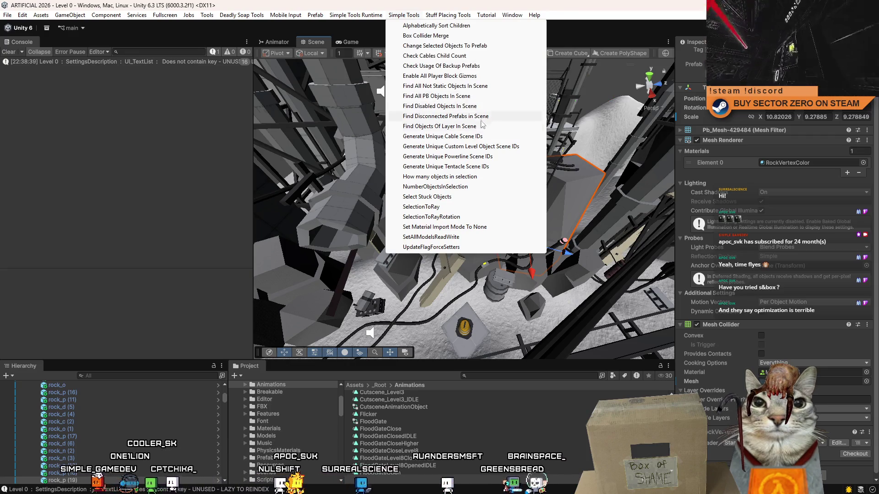
Reopen the FindAllPBObjectsInScene tool and dock its window into the editor layout beside the Console
left_click(474, 90)
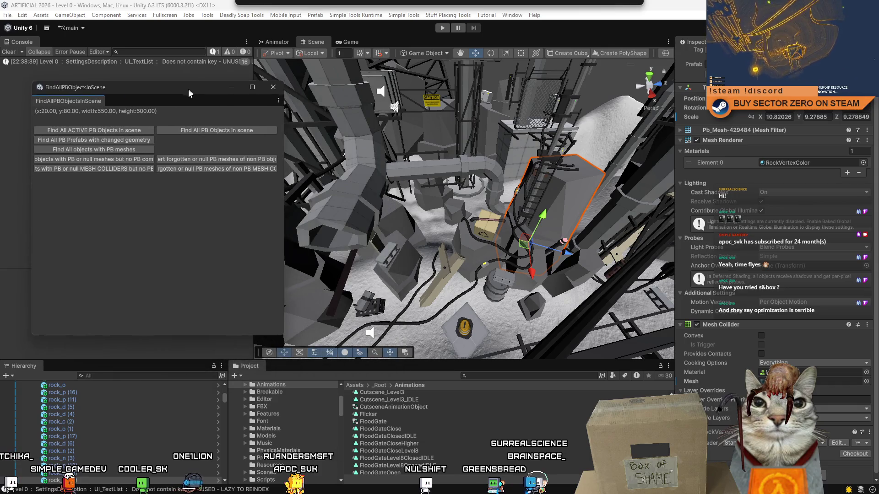
left_click_drag(304, 117, 228, 119)
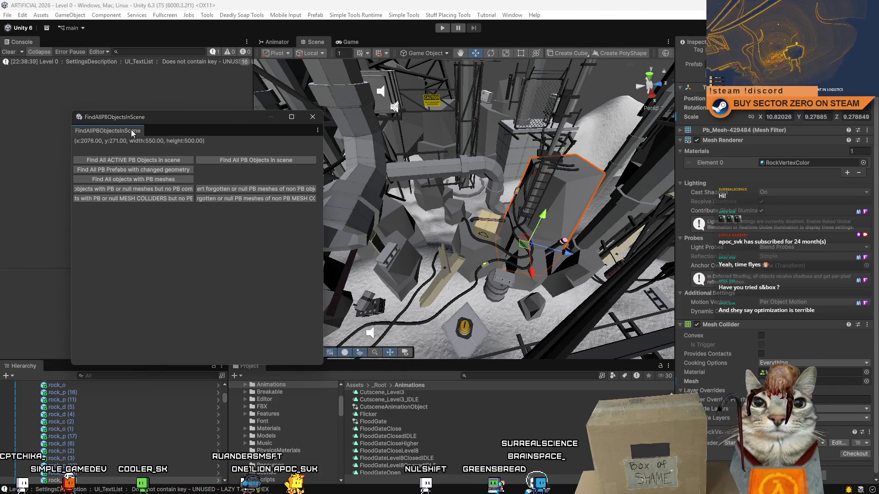
left_click_drag(161, 129, 91, 44)
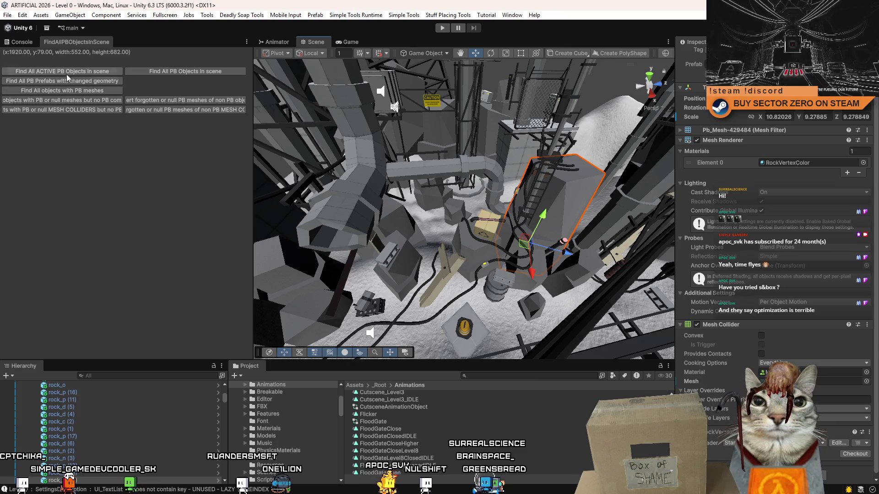
Run the changed-geometry PB prefab search and the PB mesh search while surveying the level from above
left_click(113, 82)
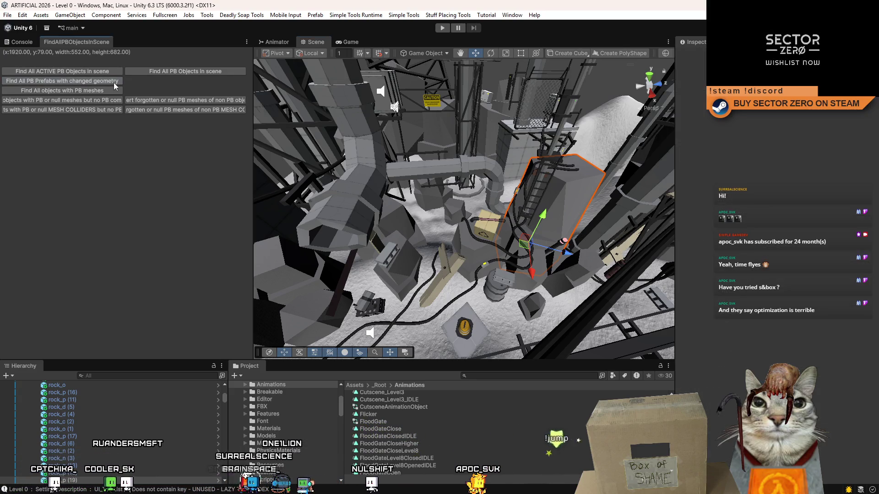
left_click_drag(480, 206, 542, 216)
mouse_move(335, 238)
left_mouse_down()
mouse_move(292, 229)
mouse_move(88, 89)
left_mouse_up()
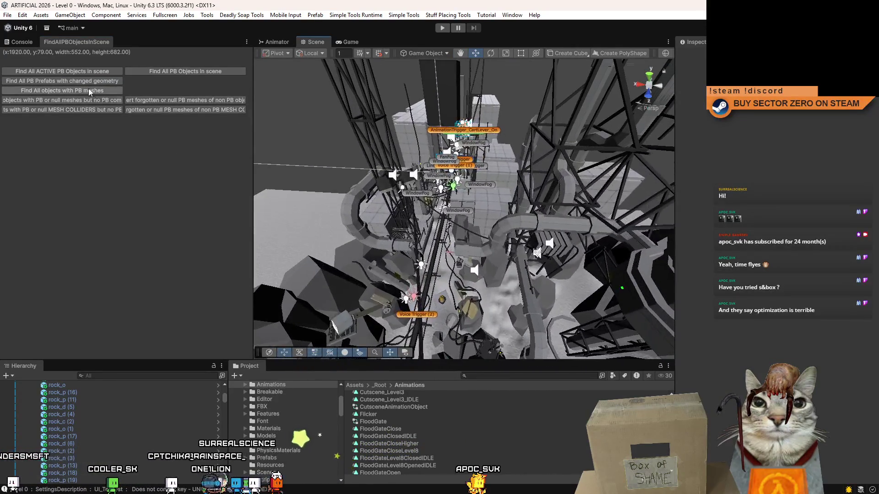
left_click(96, 91)
mouse_move(505, 182)
left_mouse_down()
mouse_move(281, 197)
mouse_move(86, 96)
left_mouse_up()
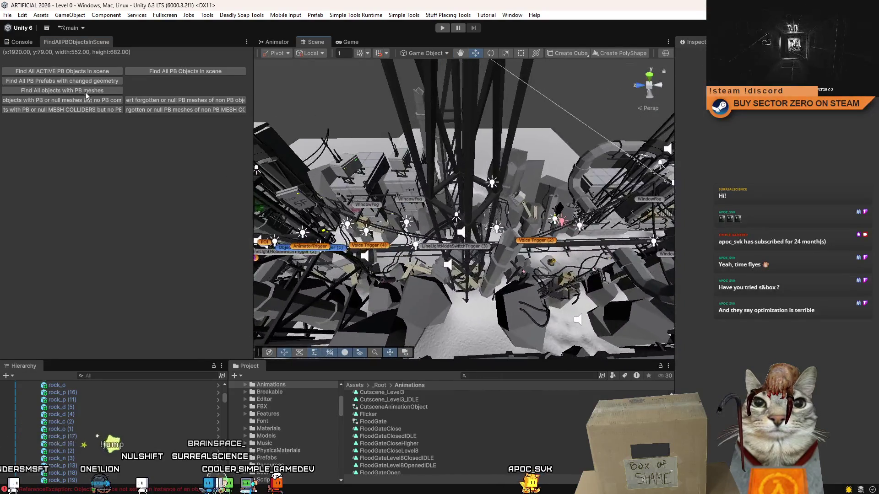
left_click_drag(477, 174, 68, 100)
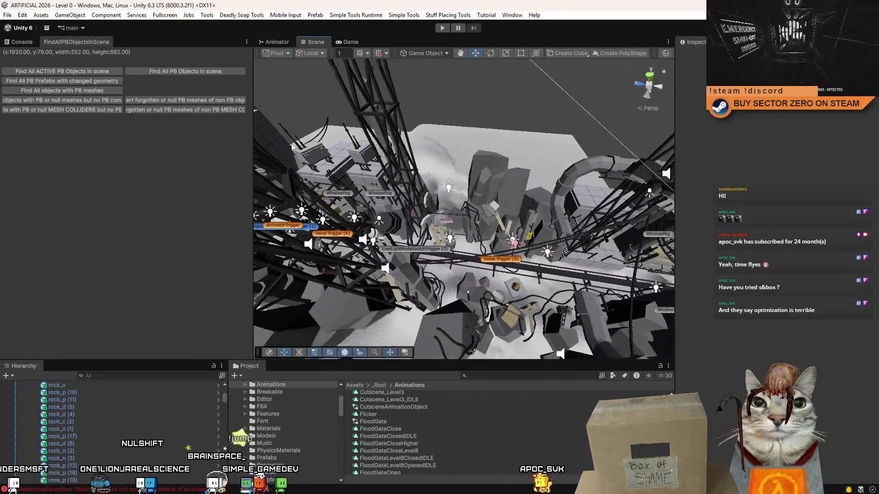
Run 'Revert forgotten or null PB meshes of non PB objects' and frame the flagged level blocks up close
left_click(86, 102)
mouse_move(590, 200)
left_mouse_down()
mouse_move(154, 173)
mouse_move(180, 99)
left_mouse_up()
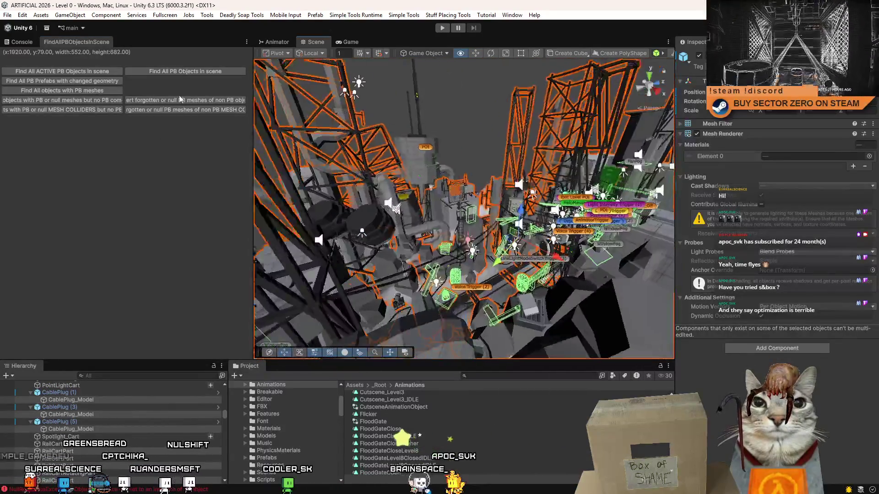
mouse_move(510, 203)
left_mouse_down()
mouse_move(286, 142)
mouse_move(245, 193)
mouse_move(155, 162)
mouse_move(172, 175)
mouse_move(182, 153)
mouse_move(17, 190)
mouse_move(98, 187)
mouse_move(111, 202)
mouse_move(90, 177)
mouse_move(82, 186)
mouse_move(125, 204)
mouse_move(68, 203)
mouse_move(95, 159)
mouse_move(95, 173)
mouse_move(26, 166)
mouse_move(253, 108)
left_mouse_up()
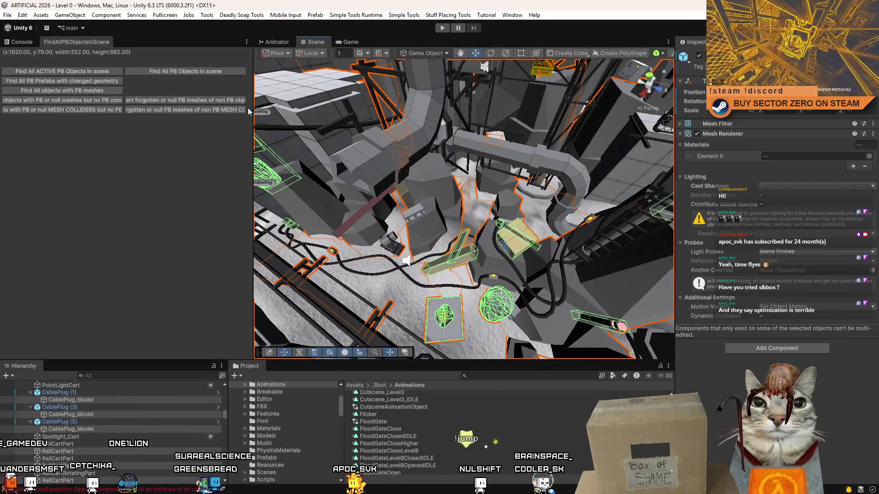
left_click(199, 103)
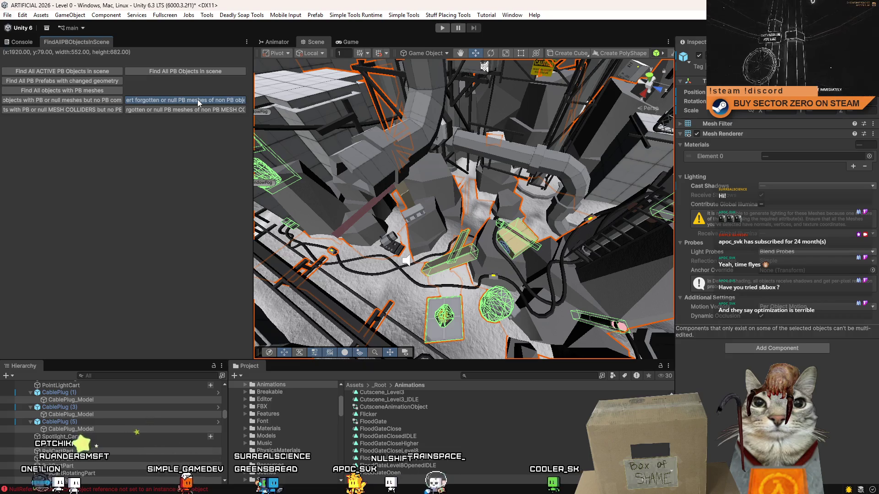
left_click_drag(464, 206, 364, 237)
key("f")
Select a rock in the Scene view and inspect its Mesh Filter component
left_click(443, 123)
scroll(443, 127, "up", 3)
scroll(447, 134, "up", 3)
scroll(454, 140, "up", 3)
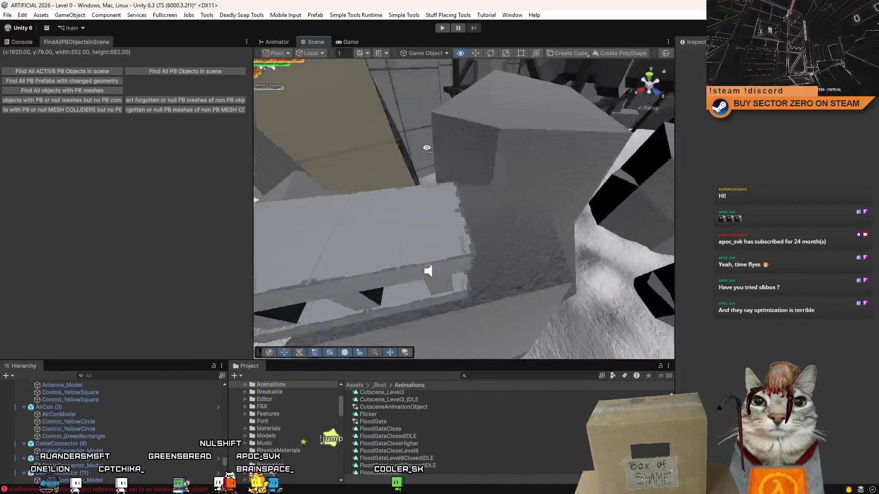
scroll(459, 149, "up", 3)
left_click(458, 150)
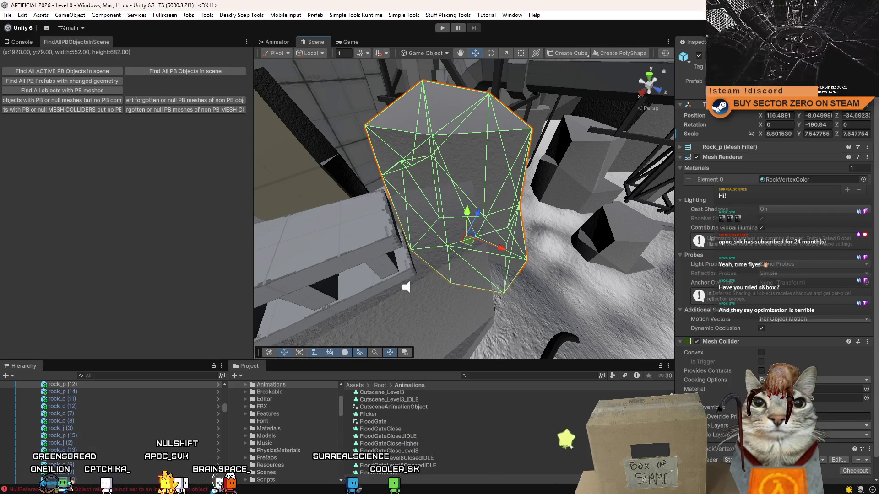
left_click_drag(454, 206, 522, 178)
left_click(680, 147)
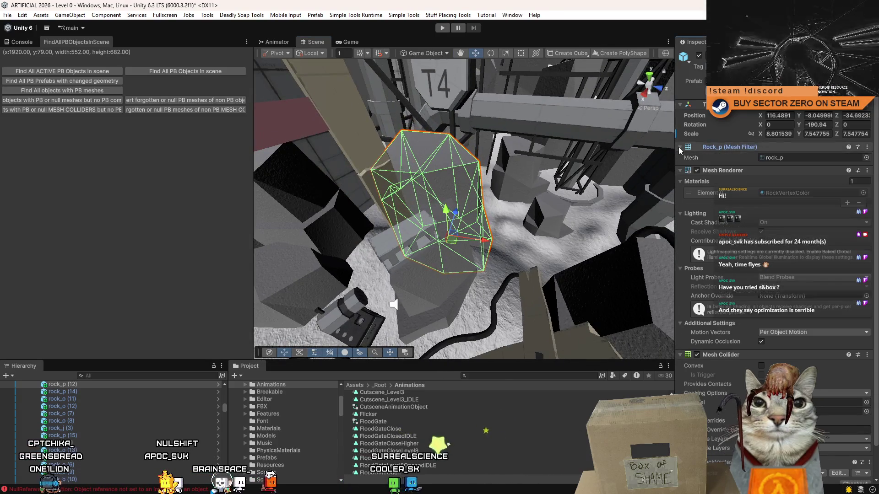
left_click(679, 147)
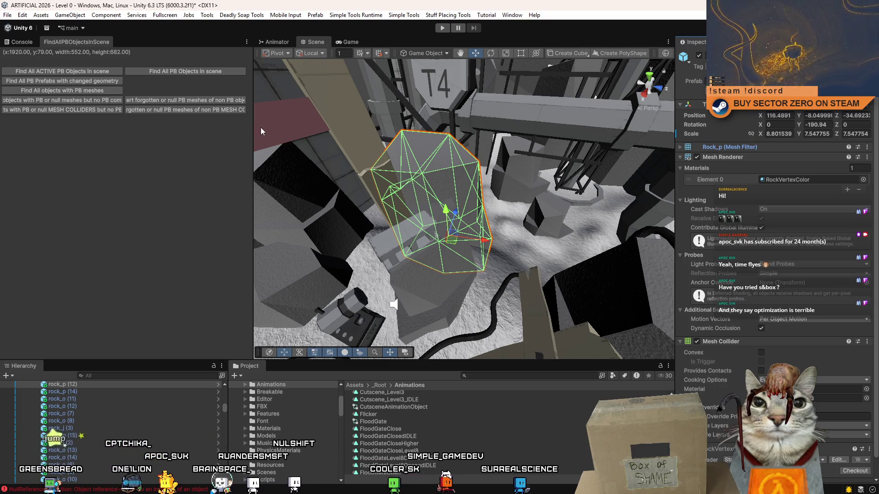
Run the forgotten-or-null mesh collider check, then frame a Rock_p rock and list its prefab overrides
mouse_move(253, 123)
left_mouse_down()
mouse_move(328, 127)
mouse_move(295, 126)
left_mouse_up()
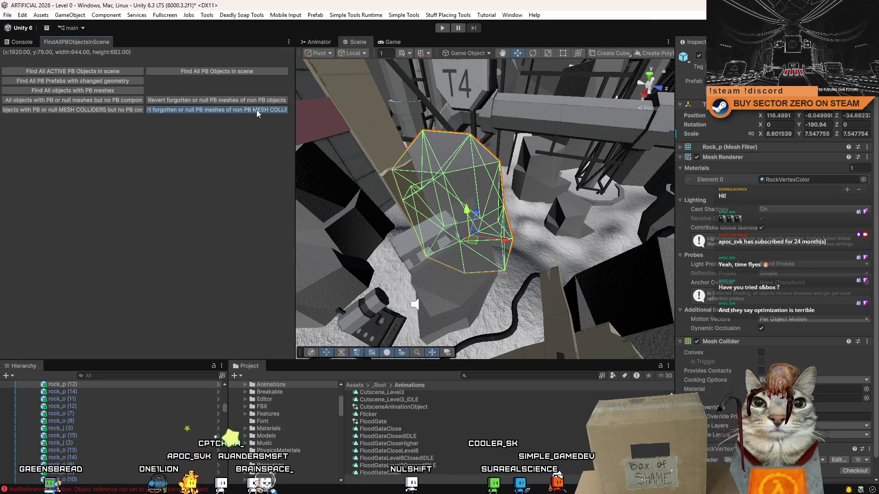
left_click(256, 111)
mouse_move(554, 160)
left_mouse_down()
mouse_move(550, 171)
mouse_move(432, 198)
left_mouse_up()
key("shift+d")
key("f")
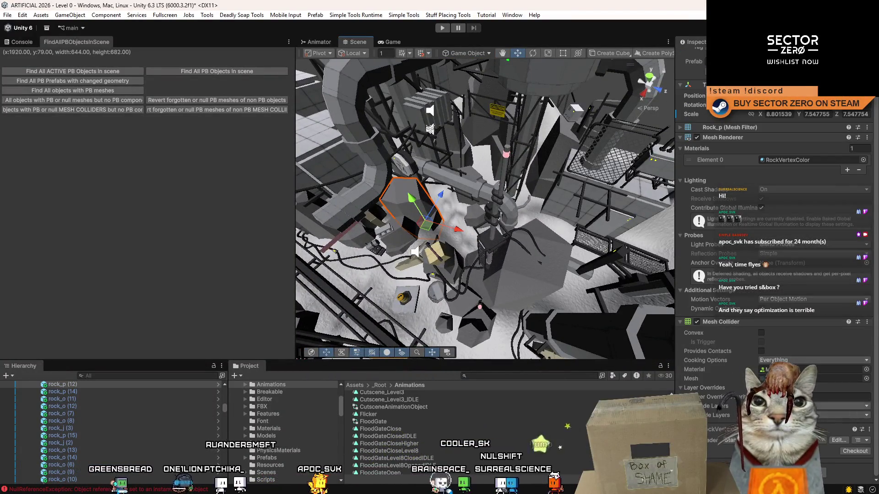
scroll(692, 91, "up", 1)
left_click(692, 90)
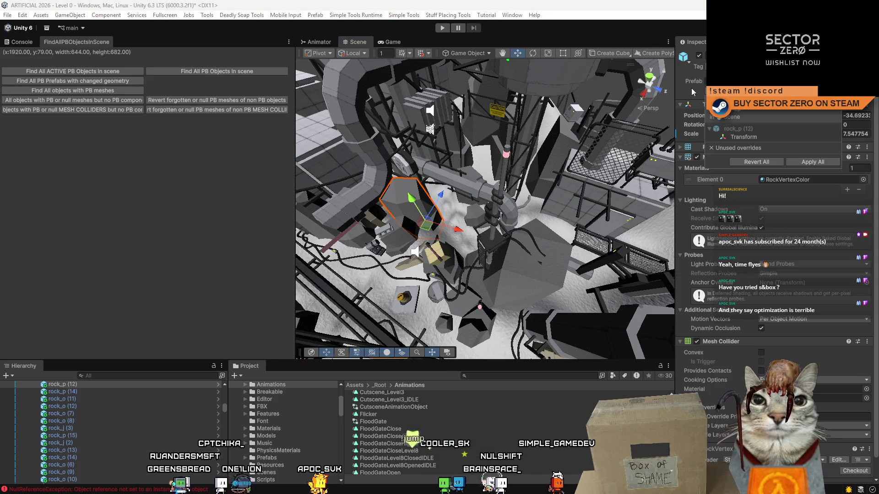
Dismiss the overrides, deselect the rock, widen the audit panel fully and run the mesh collider check
left_click_drag(522, 117, 439, 109)
left_click(440, 109)
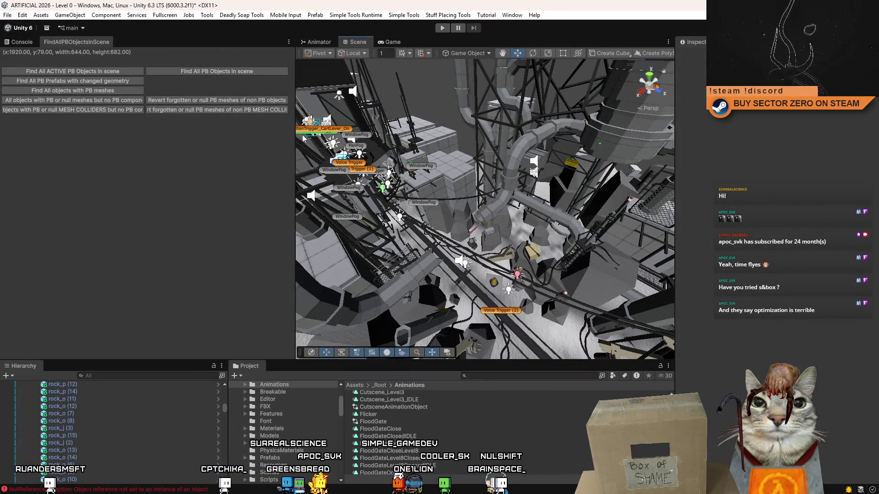
left_click_drag(293, 135, 397, 138)
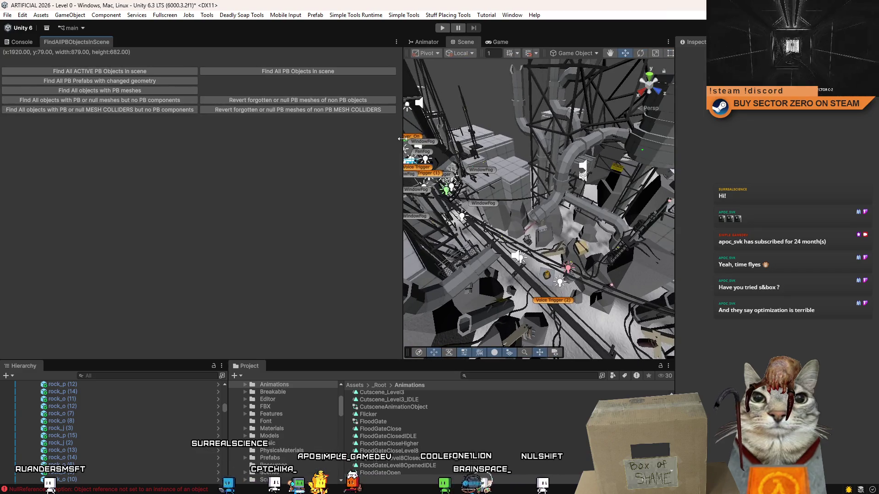
left_click_drag(397, 137, 401, 138)
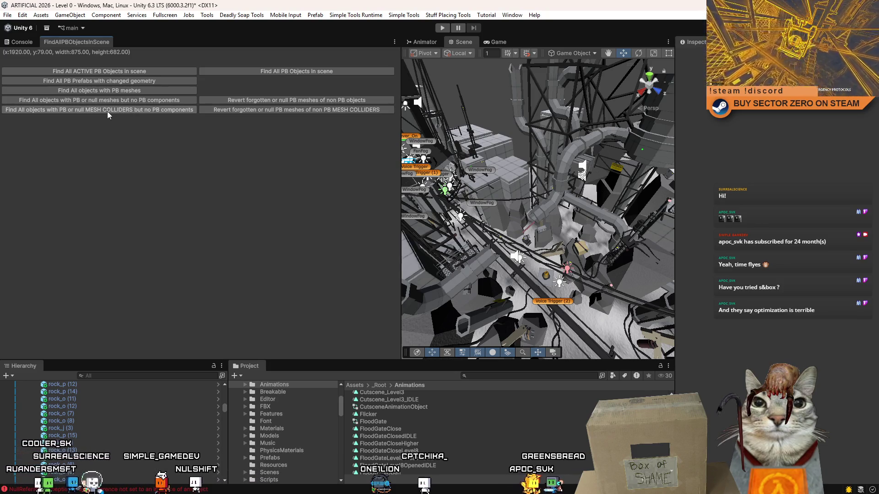
left_click(101, 100)
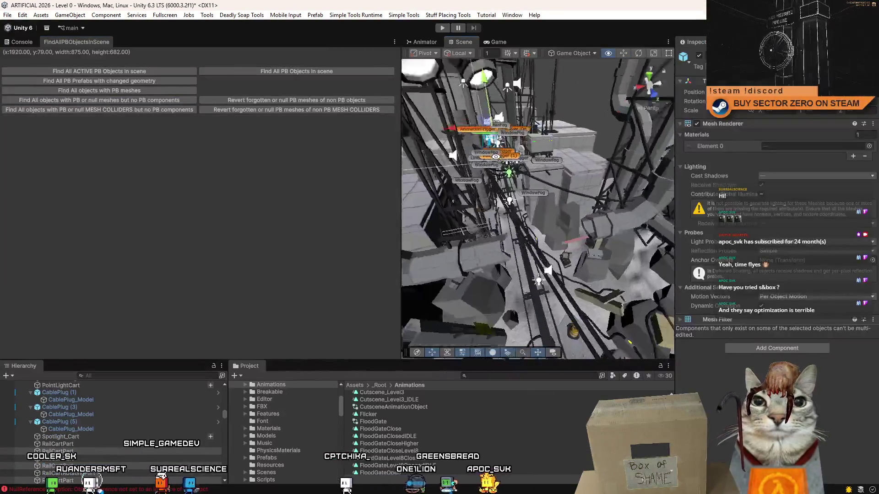
Rerun the PB-or-null mesh collider check, orbit to the found trigger objects, then select colliders lacking ProBuilder
left_click(149, 109)
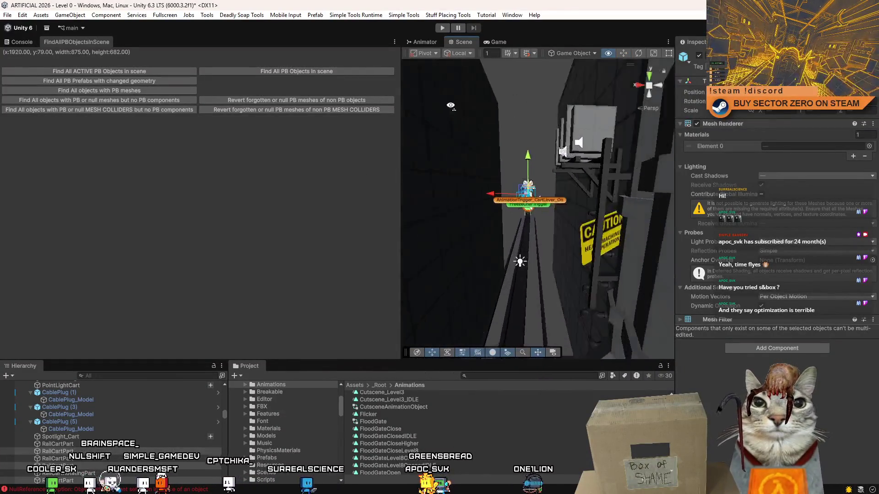
left_click(523, 130)
left_click(179, 102)
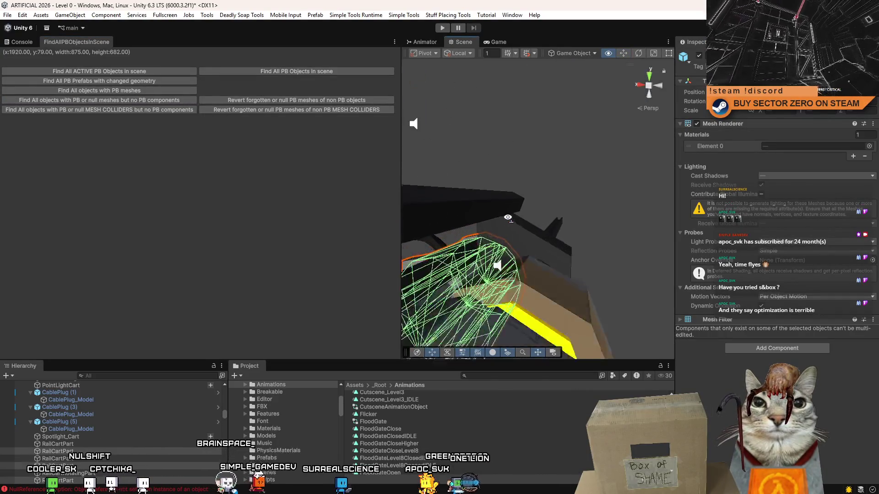
mouse_move(545, 208)
left_mouse_down()
mouse_move(258, 297)
mouse_move(224, 281)
mouse_move(336, 378)
mouse_move(379, 327)
mouse_move(280, 314)
mouse_move(75, 110)
left_mouse_up()
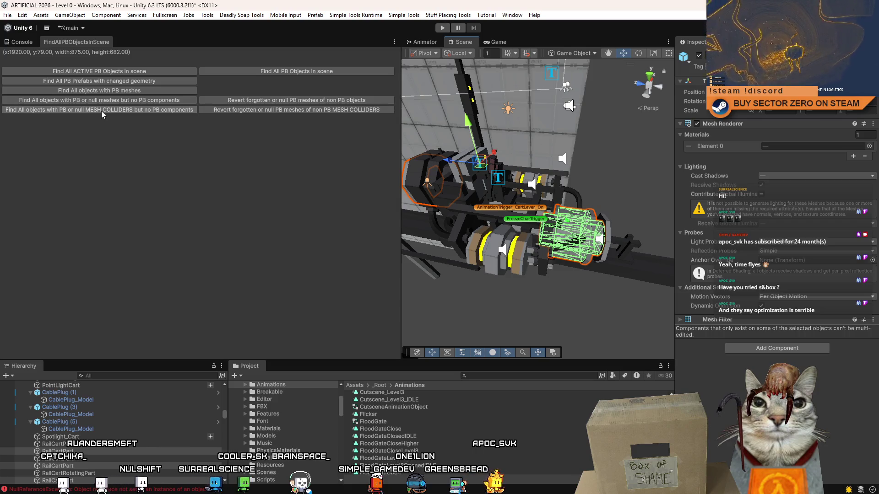
left_click(102, 110)
Select all ProBuilder objects in the scene, review the selected cage and tower, then deselect
mouse_move(427, 77)
left_mouse_down()
mouse_move(398, 99)
mouse_move(385, 205)
mouse_move(305, 114)
left_mouse_up()
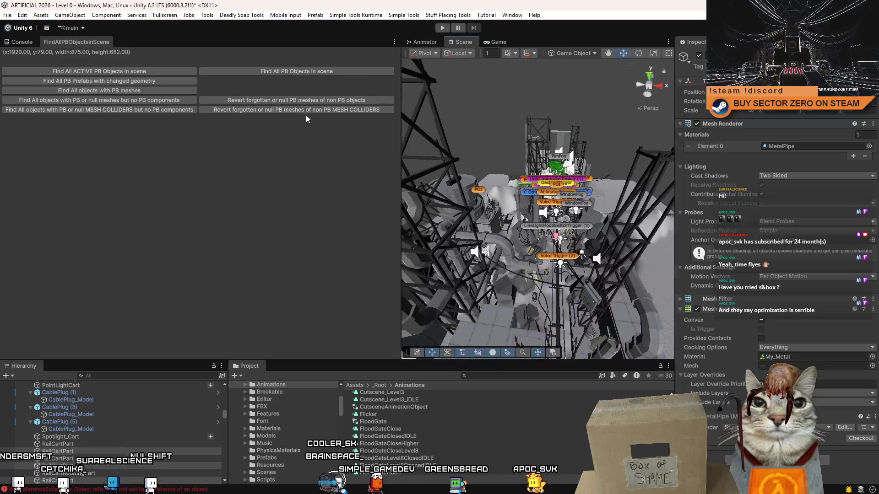
left_click(297, 74)
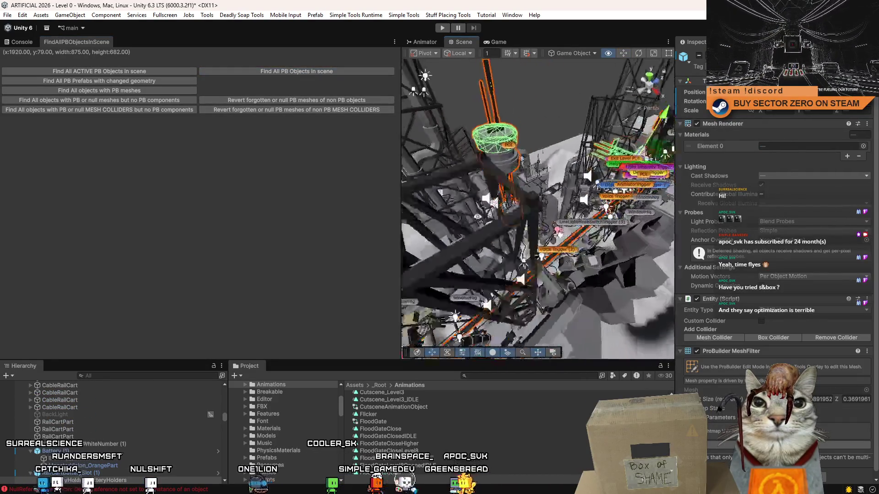
mouse_move(405, 233)
left_mouse_down()
mouse_move(413, 200)
mouse_move(443, 250)
left_mouse_up()
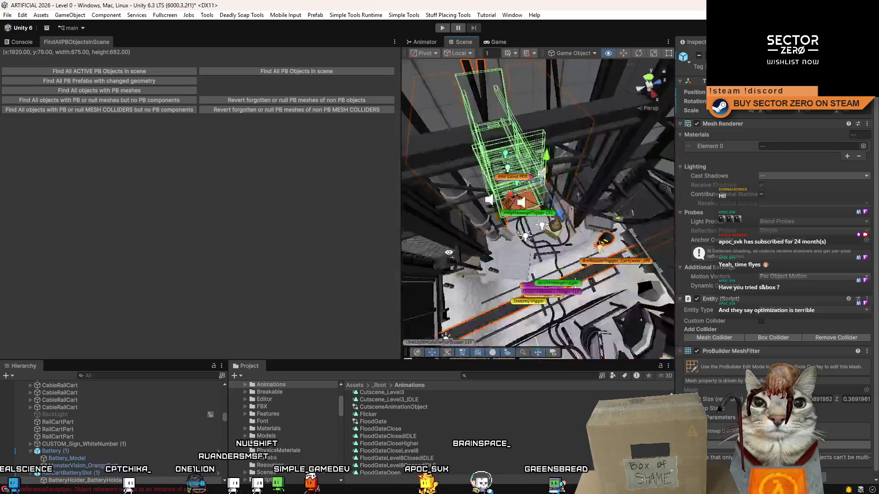
left_click_drag(443, 249, 441, 147)
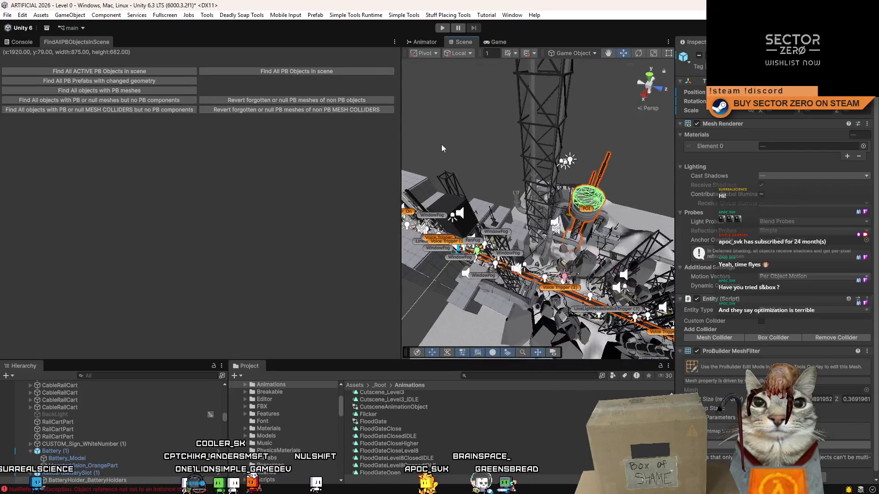
left_click(441, 147)
Narrow the audit tool panel and switch to the Console log while orbiting the tower and crane
left_click_drag(401, 115, 140, 115)
left_click_drag(404, 135, 333, 181)
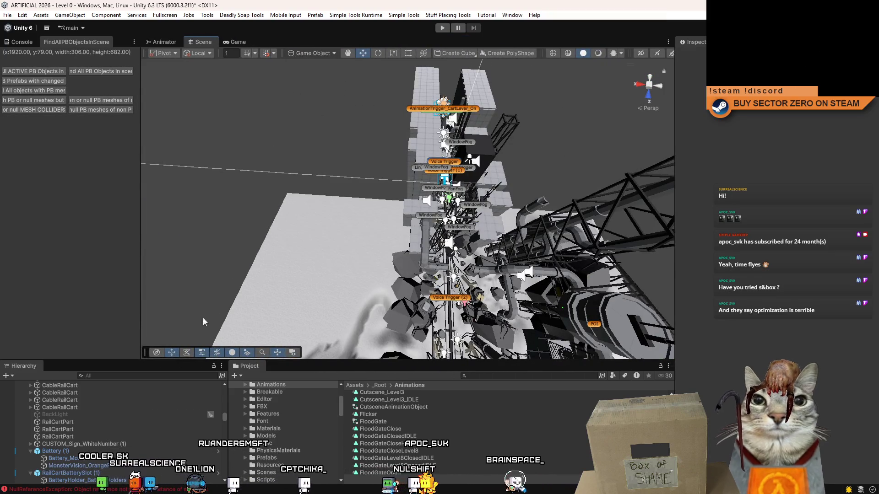
left_click(22, 43)
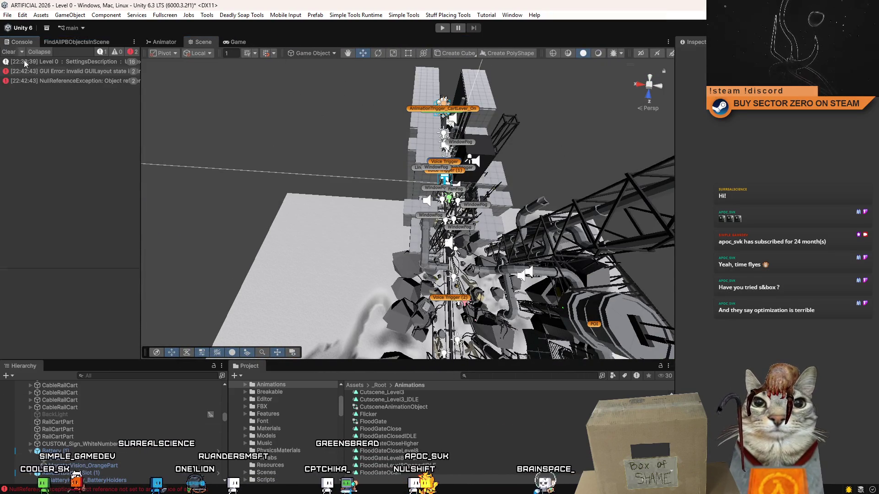
left_click_drag(295, 117, 346, 140)
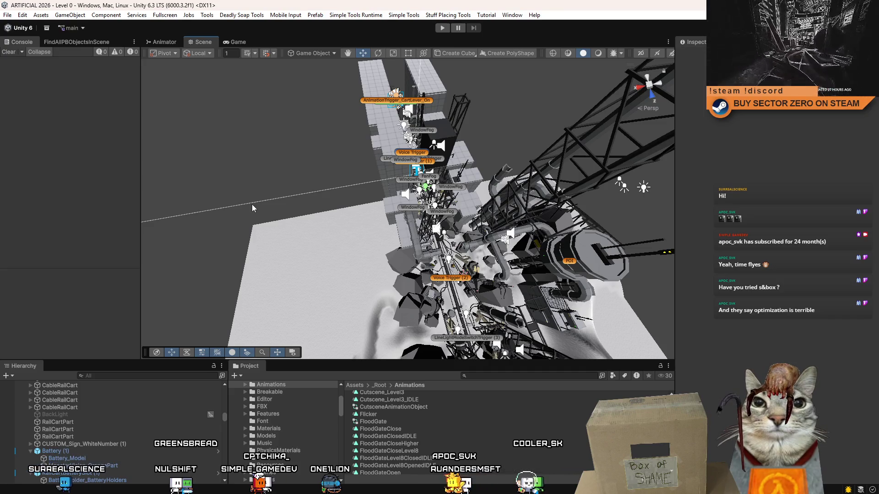
Fly the camera into the scaffold structure, then pull back to view scaffolds and pipes from above
left_click_drag(252, 204, 264, 222)
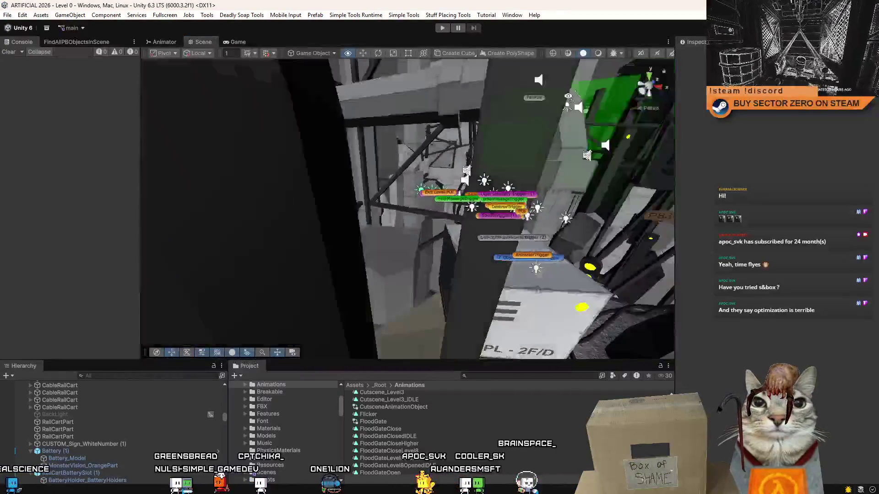
mouse_move(262, 222)
left_mouse_down()
mouse_move(405, 207)
mouse_move(529, 167)
mouse_move(505, 297)
mouse_move(434, 268)
mouse_move(428, 253)
left_mouse_up()
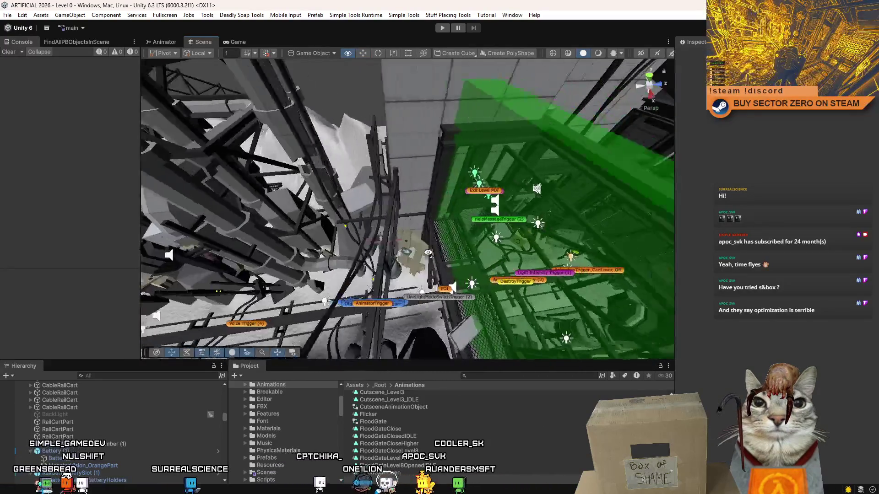
left_click_drag(428, 253, 428, 279)
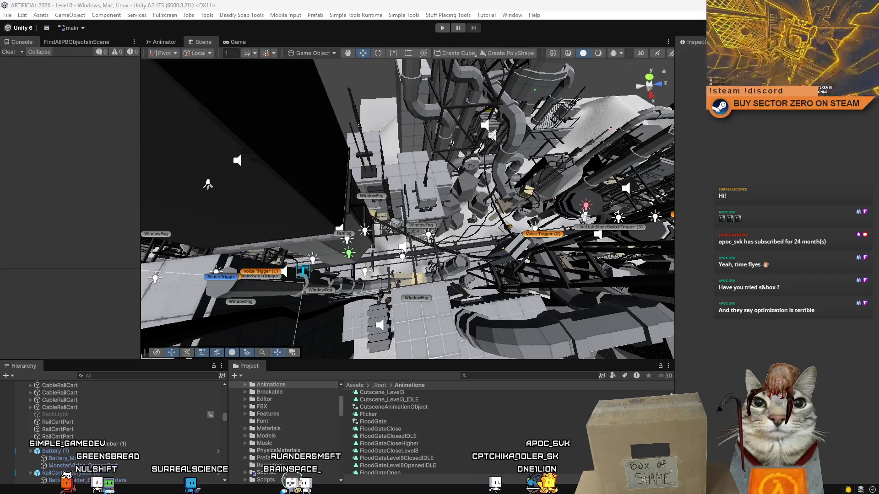